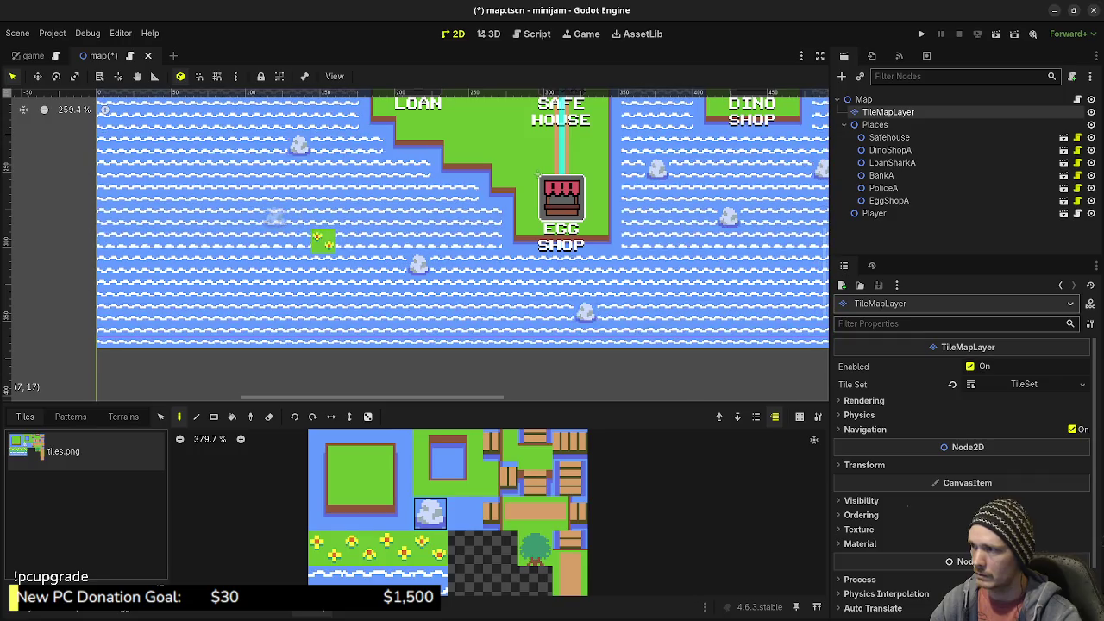
Select the four yellow flower tiles and paint them onto the main island's central grass
{"action": "mouse_move", "coordinate": [431, 216]}
{"action": "left_mouse_down"}
{"action": "mouse_move", "coordinate": [291, 322]}
{"action": "mouse_move", "coordinate": [303, 343]}
{"action": "left_mouse_up"}
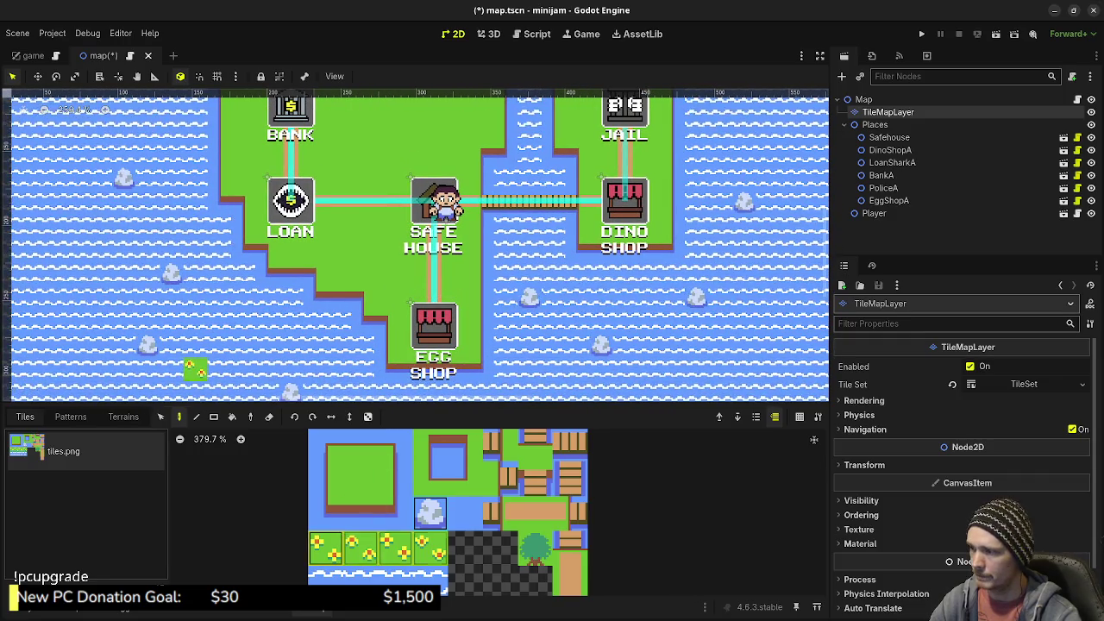
{"action": "left_click", "coordinate": [440, 580]}
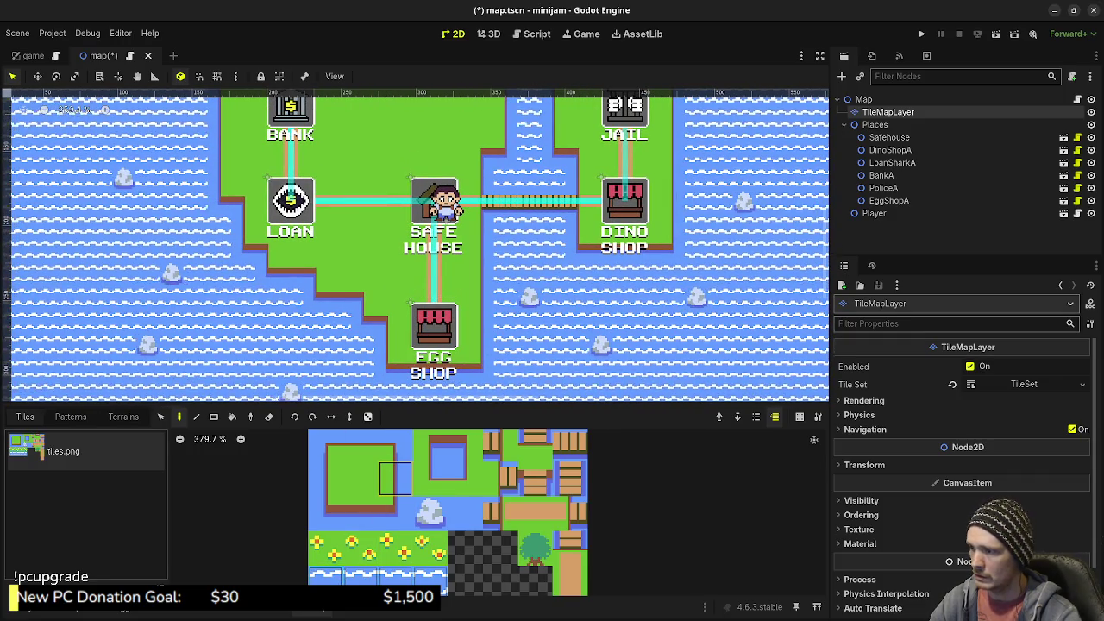
{"action": "left_click_drag", "start_coordinate": [431, 549], "coordinate": [326, 548]}
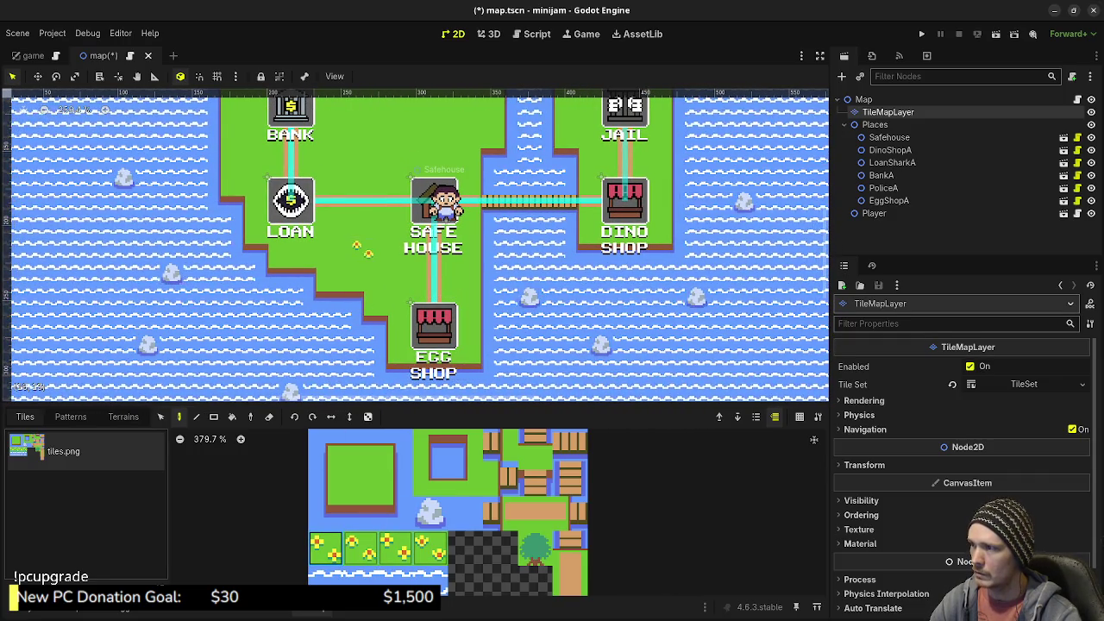
{"action": "left_click_drag", "start_coordinate": [362, 226], "coordinate": [388, 344]}
{"action": "left_click", "coordinate": [388, 253]}
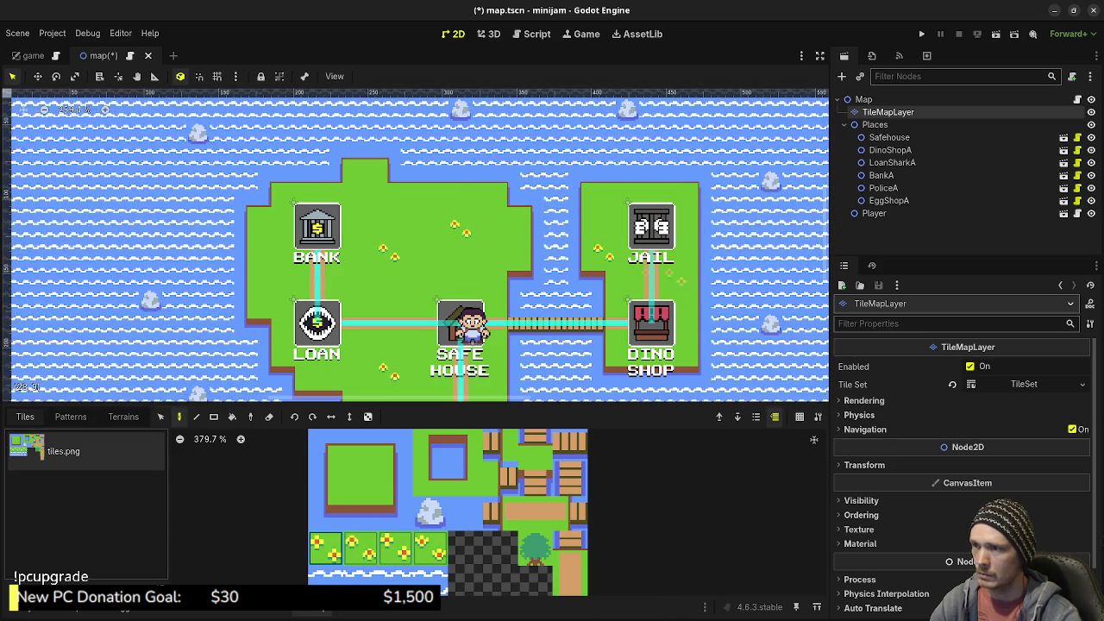
Add more flowers on the grass left of the Bank, then look over the map
{"action": "left_click_drag", "start_coordinate": [580, 349], "coordinate": [569, 248]}
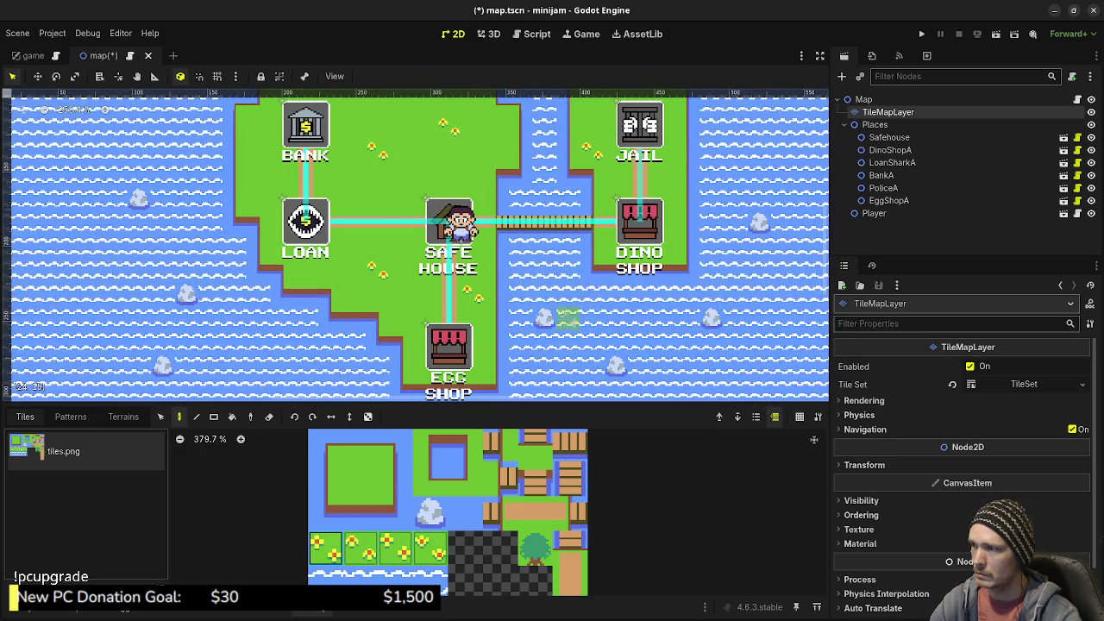
{"action": "left_click", "coordinate": [257, 174]}
{"action": "scroll", "coordinate": [544, 222], "scroll_direction": "up", "scroll_amount": 3}
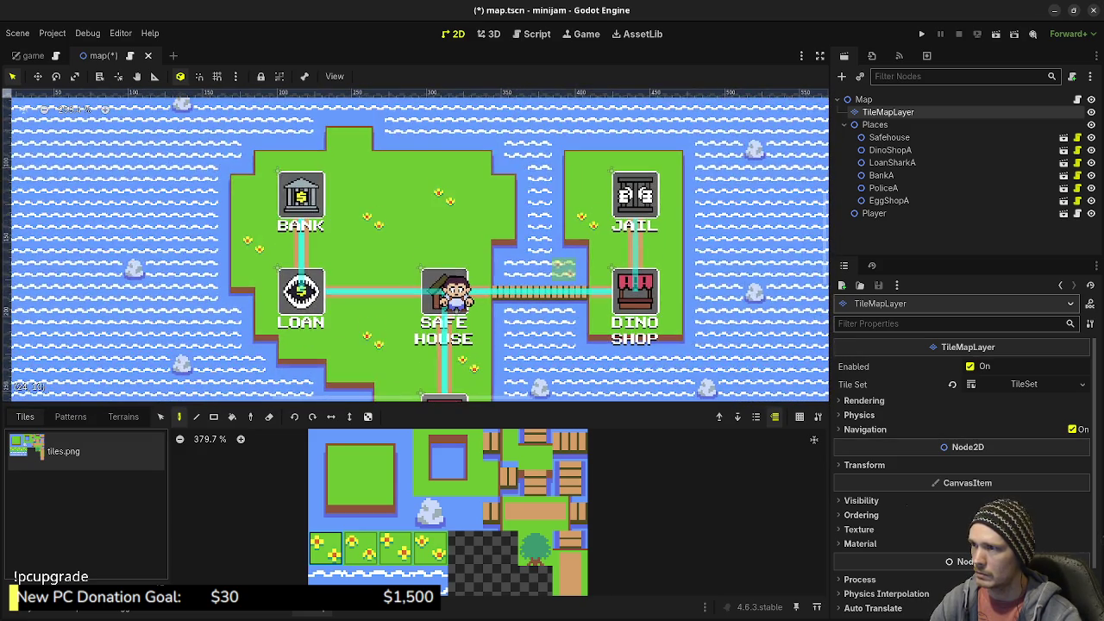
{"action": "left_click_drag", "start_coordinate": [535, 237], "coordinate": [547, 177]}
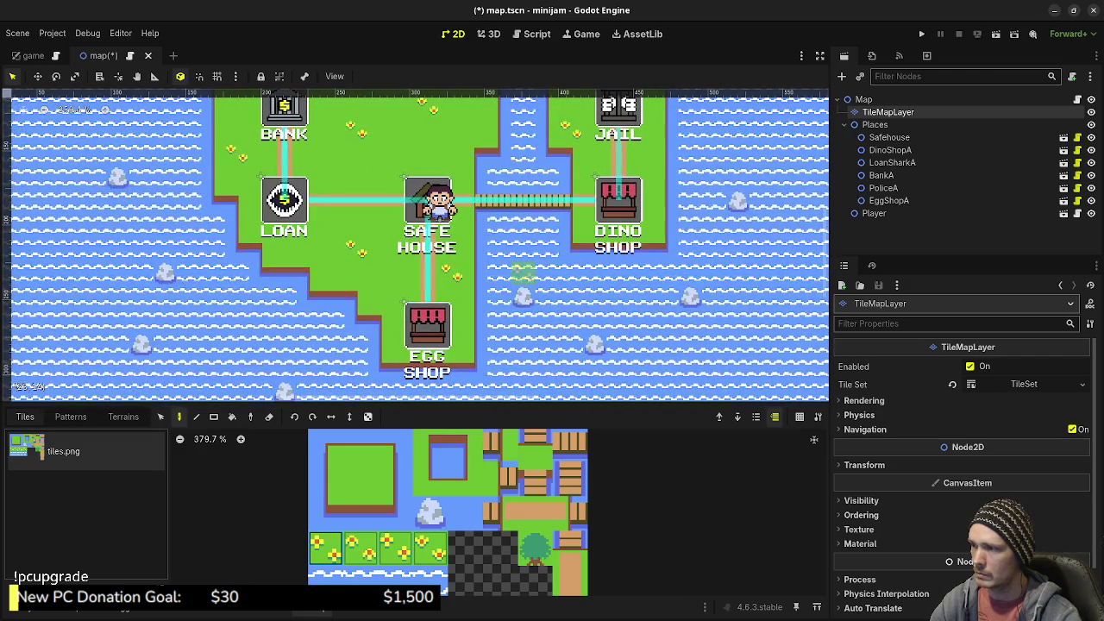
{"action": "left_click_drag", "start_coordinate": [522, 288], "coordinate": [530, 337]}
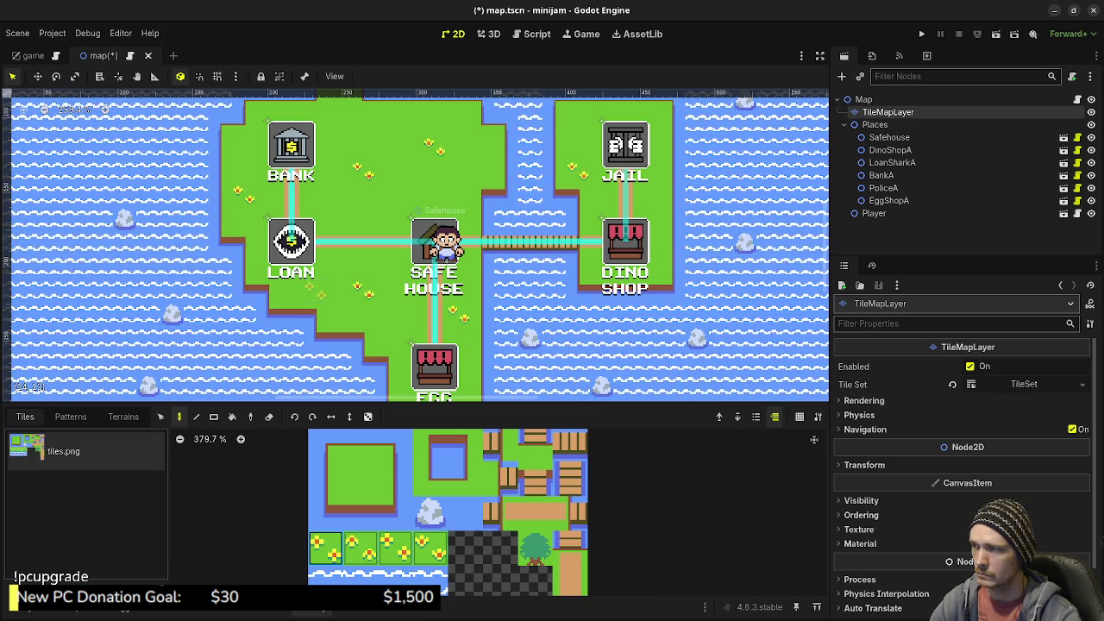
{"action": "scroll", "coordinate": [414, 242], "scroll_direction": "down", "scroll_amount": 2}
{"action": "scroll", "coordinate": [413, 241], "scroll_direction": "up", "scroll_amount": 1}
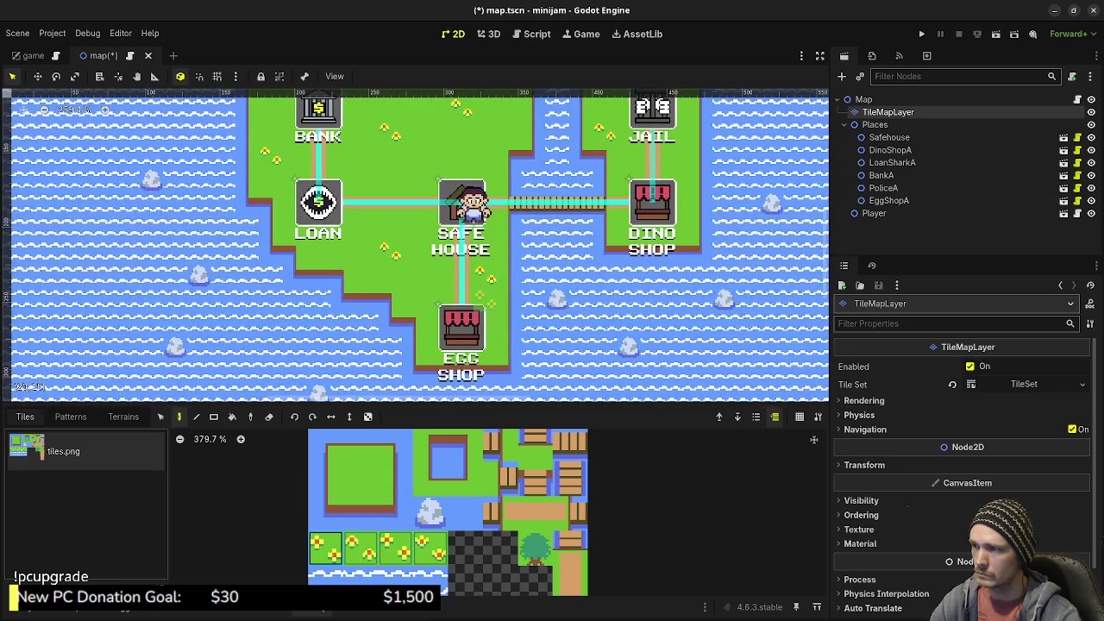
{"action": "scroll", "coordinate": [414, 241], "scroll_direction": "up", "scroll_amount": 2}
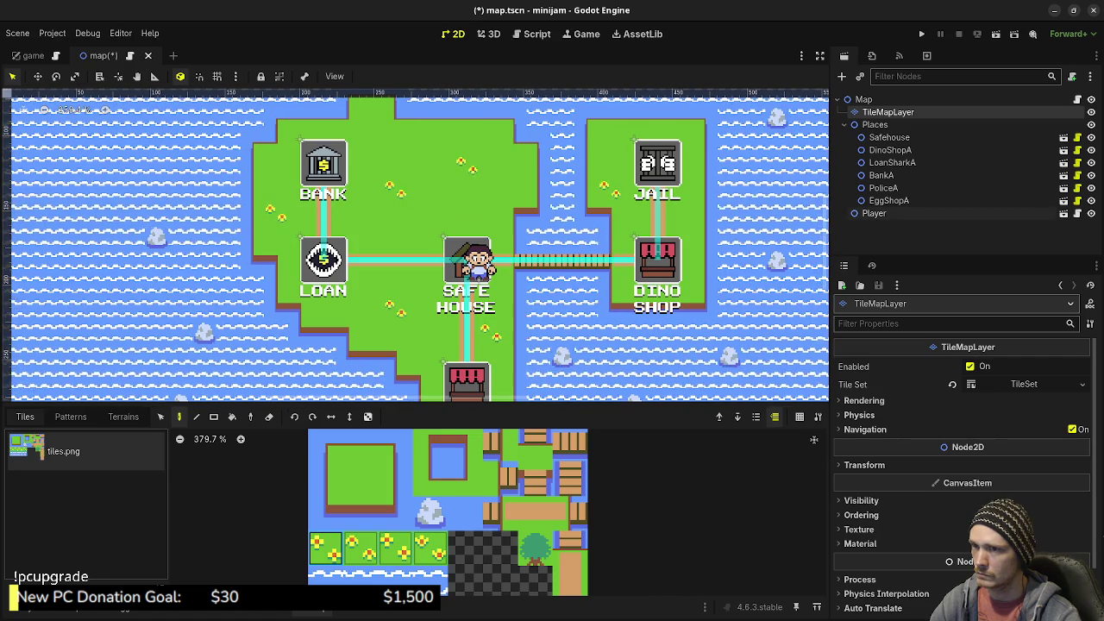
Nudge the Player two pixels left to Position x 312, then return to the TileMapLayer
{"action": "left_click", "coordinate": [873, 213]}
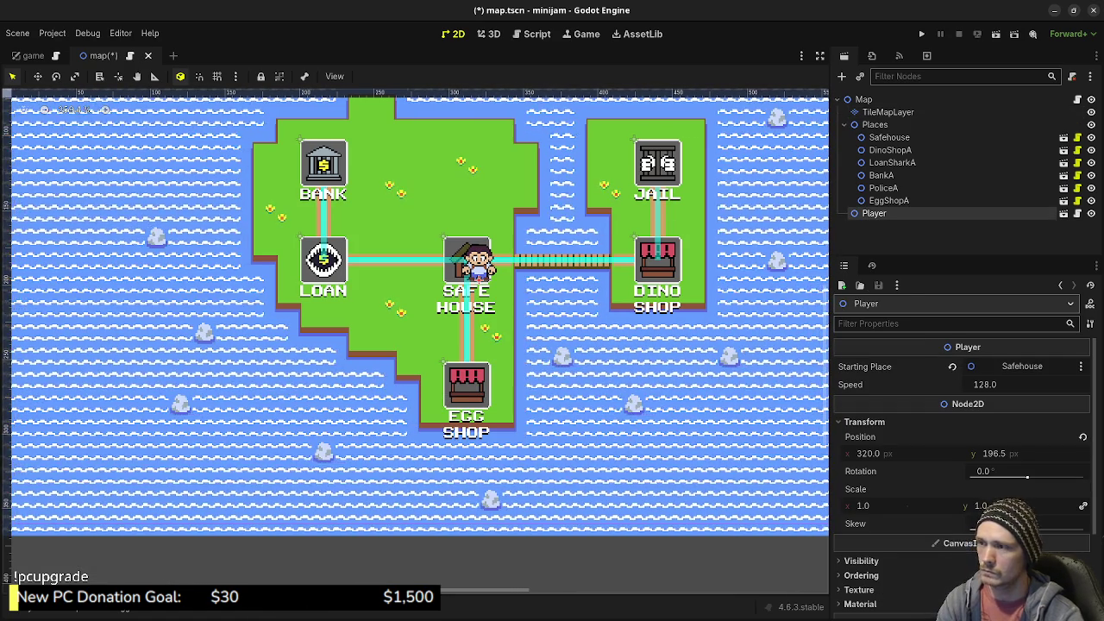
{"action": "key", "text": "Left"}
{"action": "key", "text": "Left"}
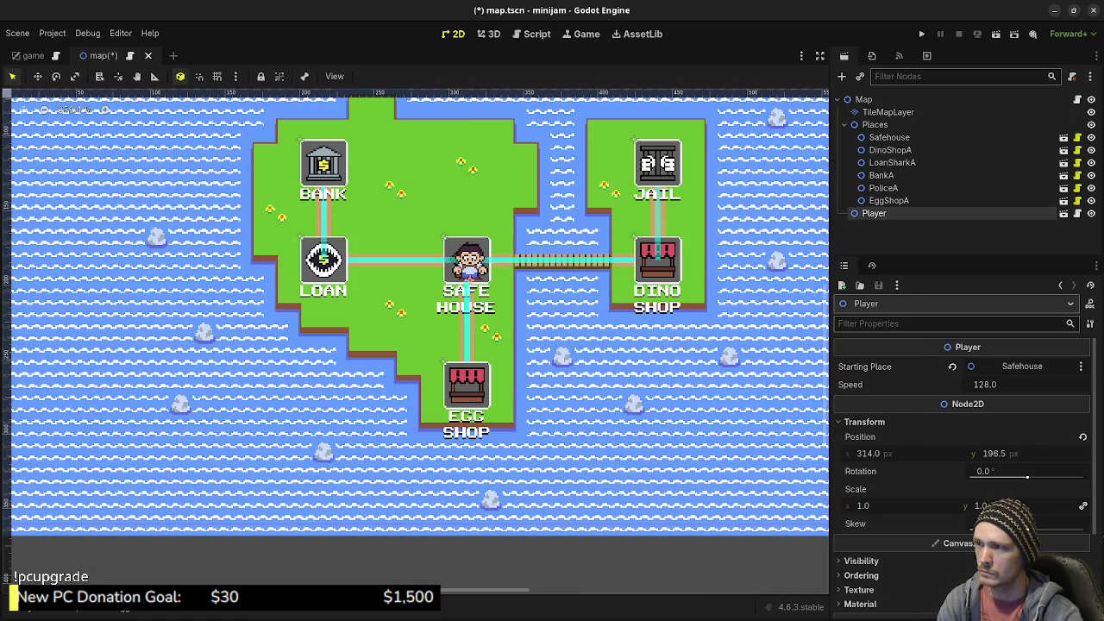
{"action": "key", "text": "Left"}
{"action": "key", "text": "Left"}
{"action": "key", "text": "Left"}
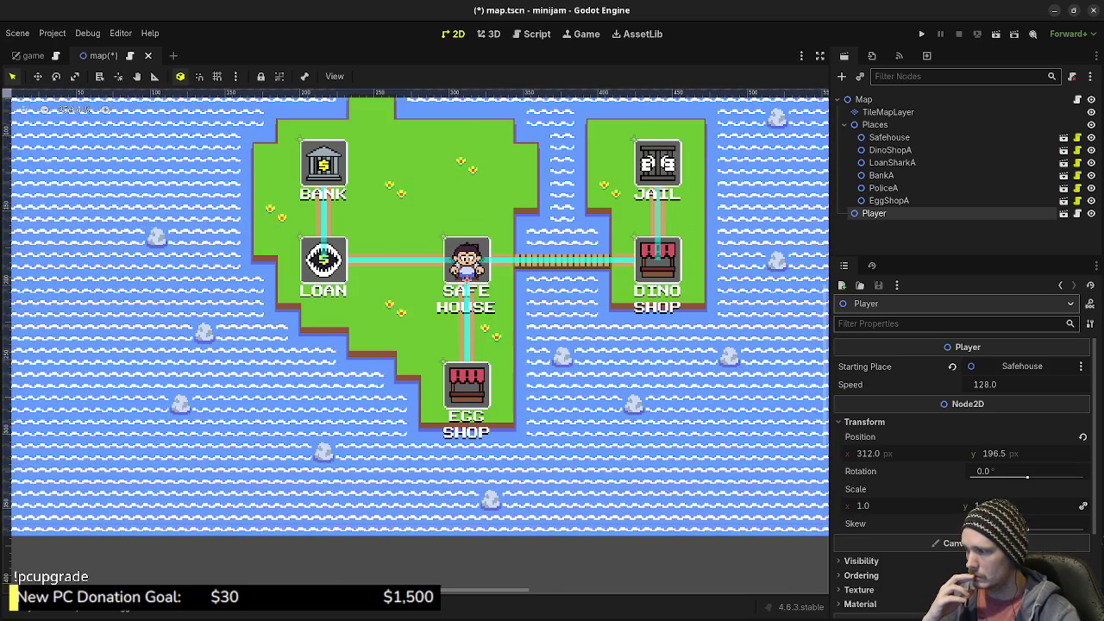
{"action": "left_click", "coordinate": [887, 112]}
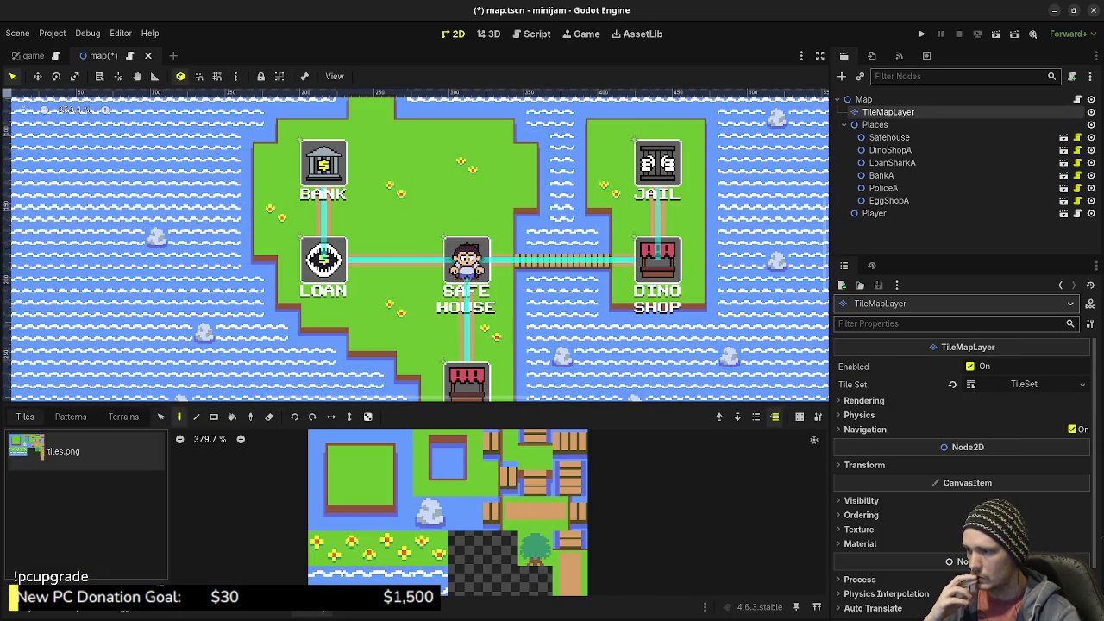
Paint five trees across the main island's upper grass and one on the lower grass
{"action": "left_click", "coordinate": [535, 547]}
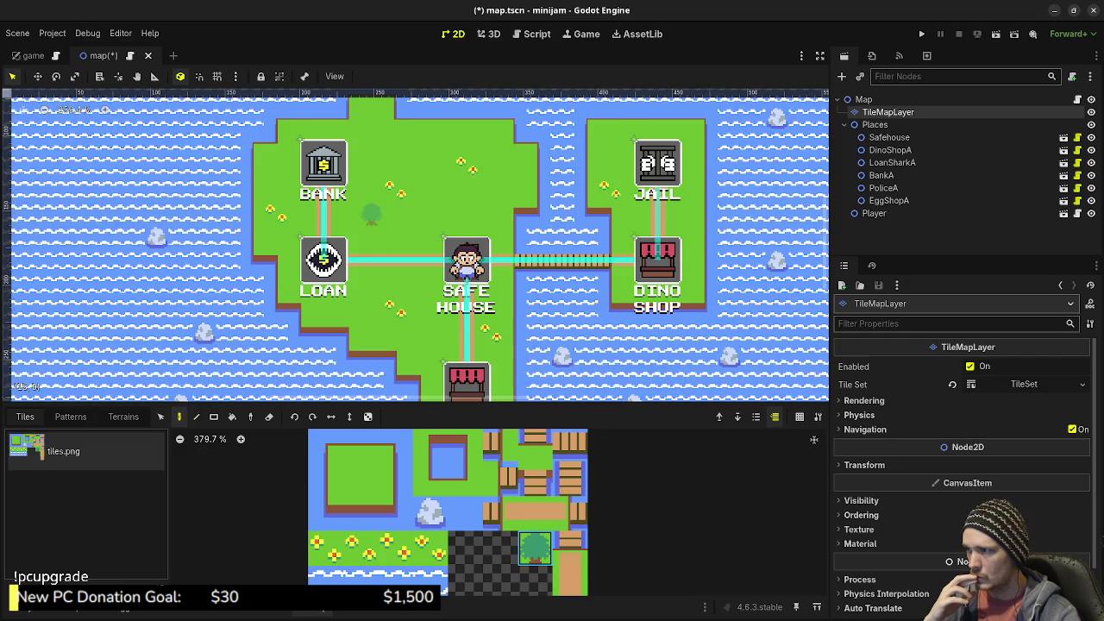
{"action": "left_click", "coordinate": [371, 215]}
{"action": "left_click", "coordinate": [443, 191]}
{"action": "left_click", "coordinate": [419, 167]}
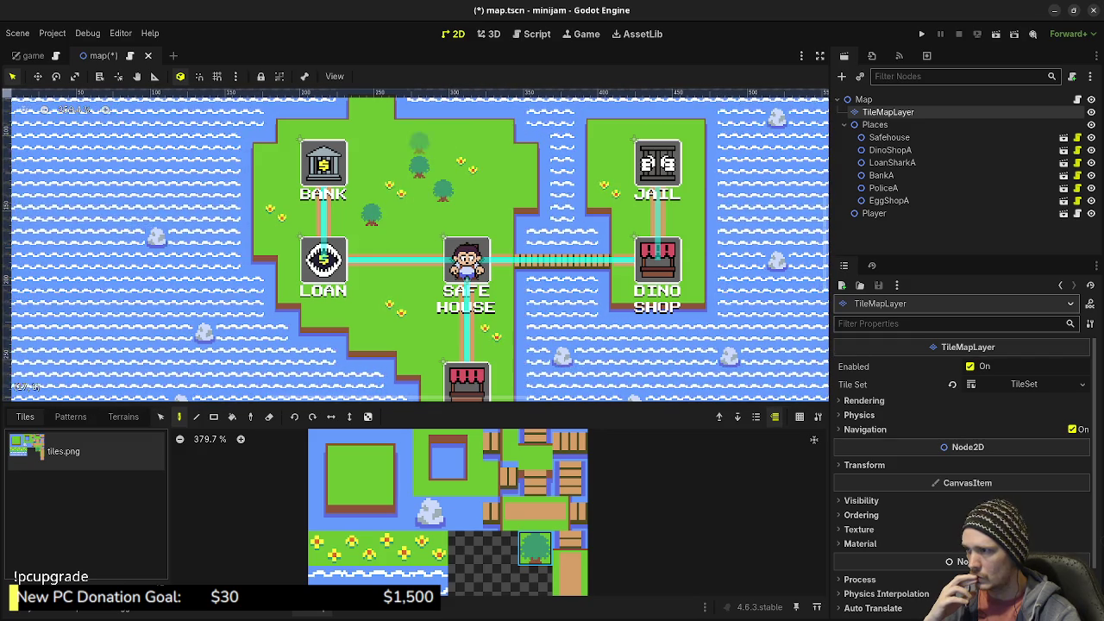
{"action": "left_click", "coordinate": [444, 166]}
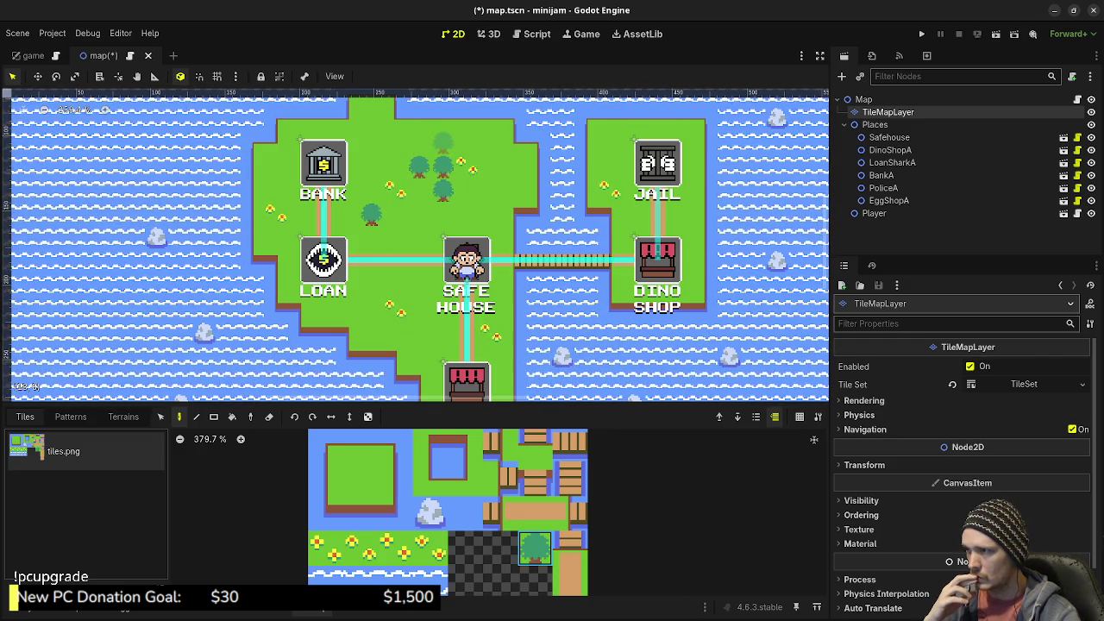
{"action": "left_click", "coordinate": [419, 142]}
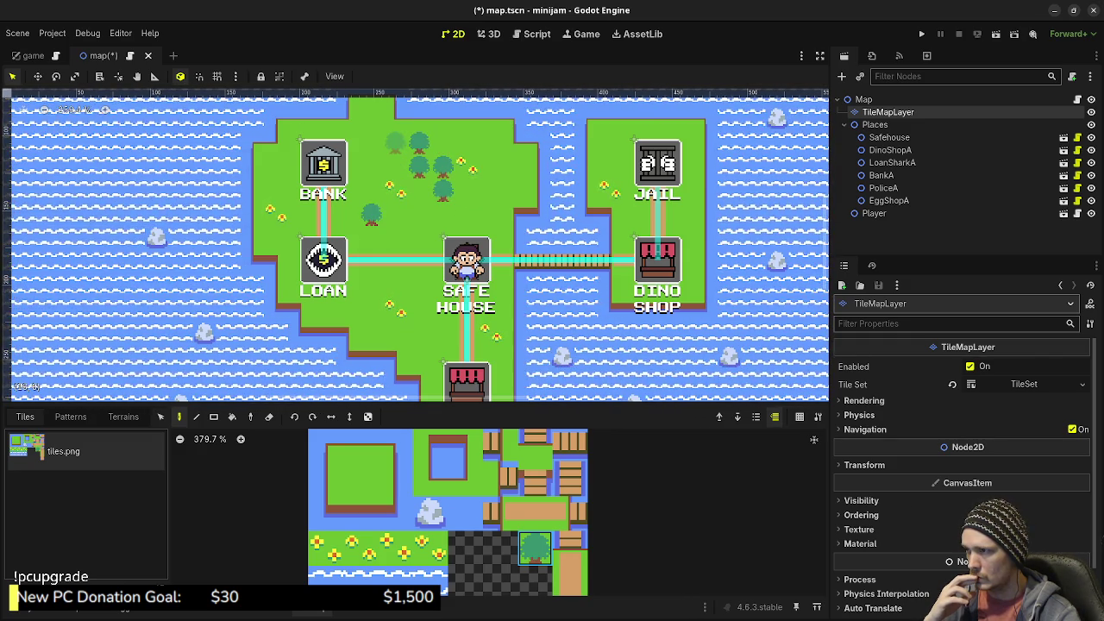
{"action": "left_click", "coordinate": [420, 333]}
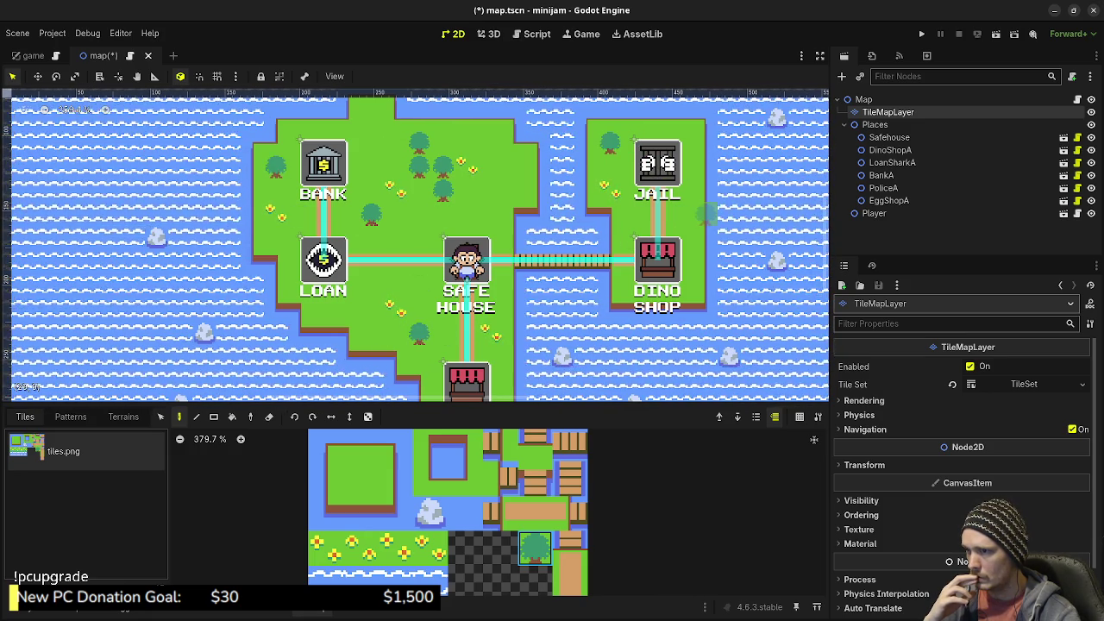
{"action": "left_click_drag", "start_coordinate": [421, 333], "coordinate": [431, 311]}
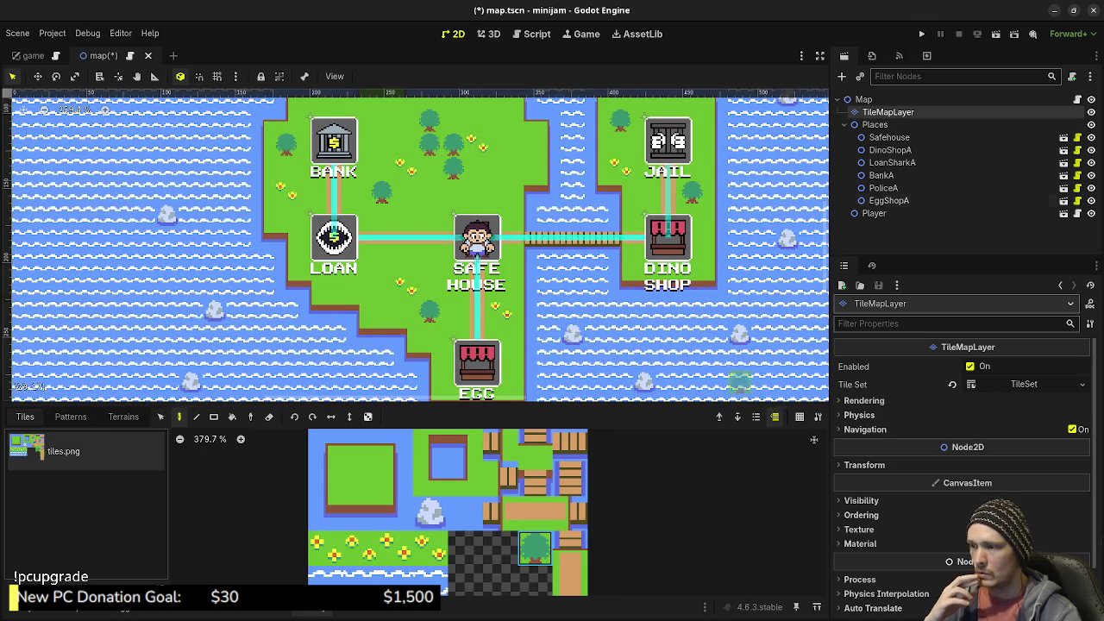
{"action": "scroll", "coordinate": [591, 533], "scroll_direction": "down", "scroll_amount": 1}
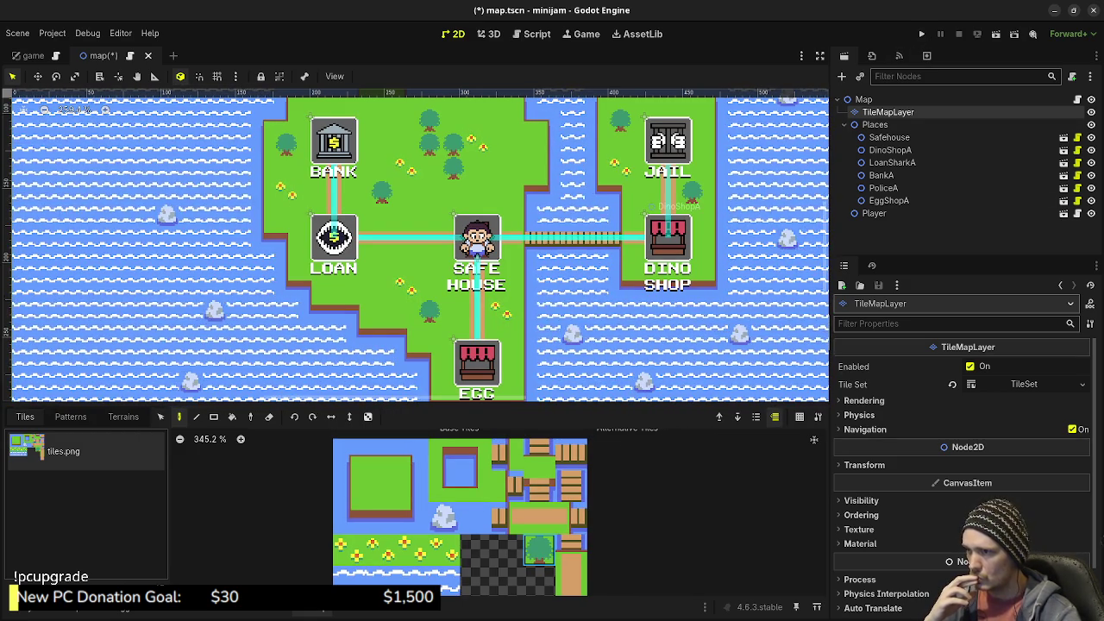
Save and run the game with F5, maximize it to check the map, then close it
{"action": "key", "text": "F5"}
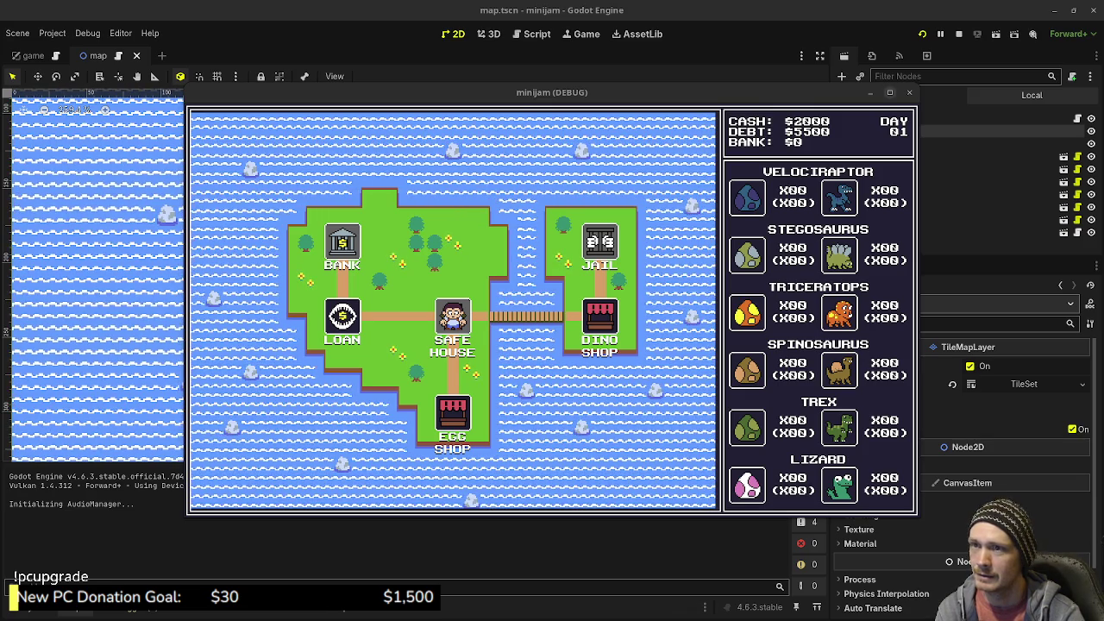
{"action": "left_click", "coordinate": [888, 92]}
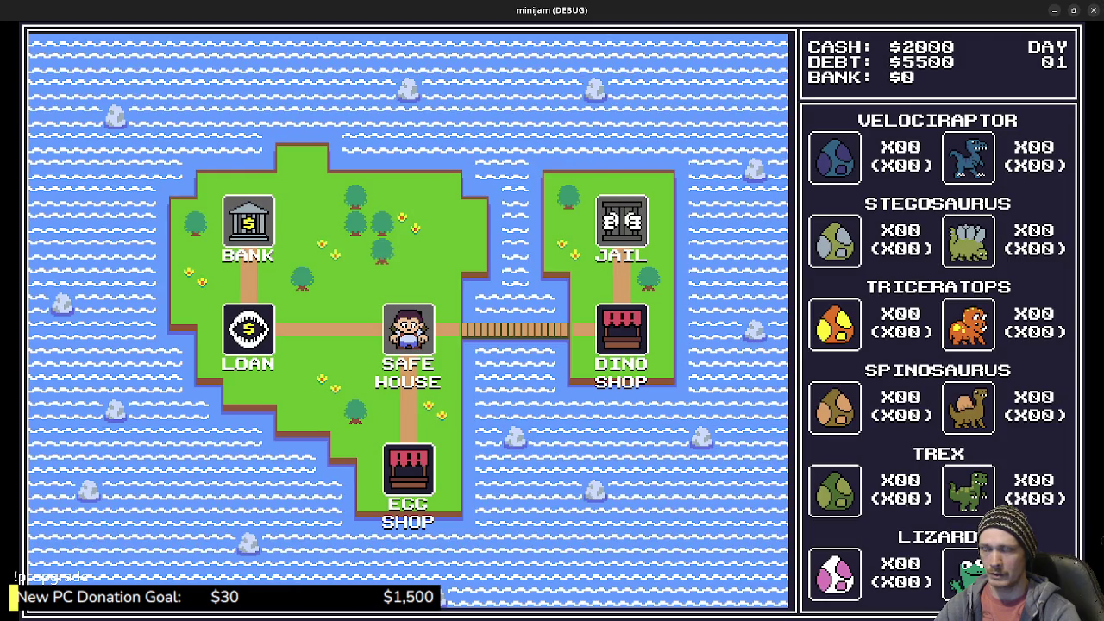
{"action": "left_click", "coordinate": [1092, 11]}
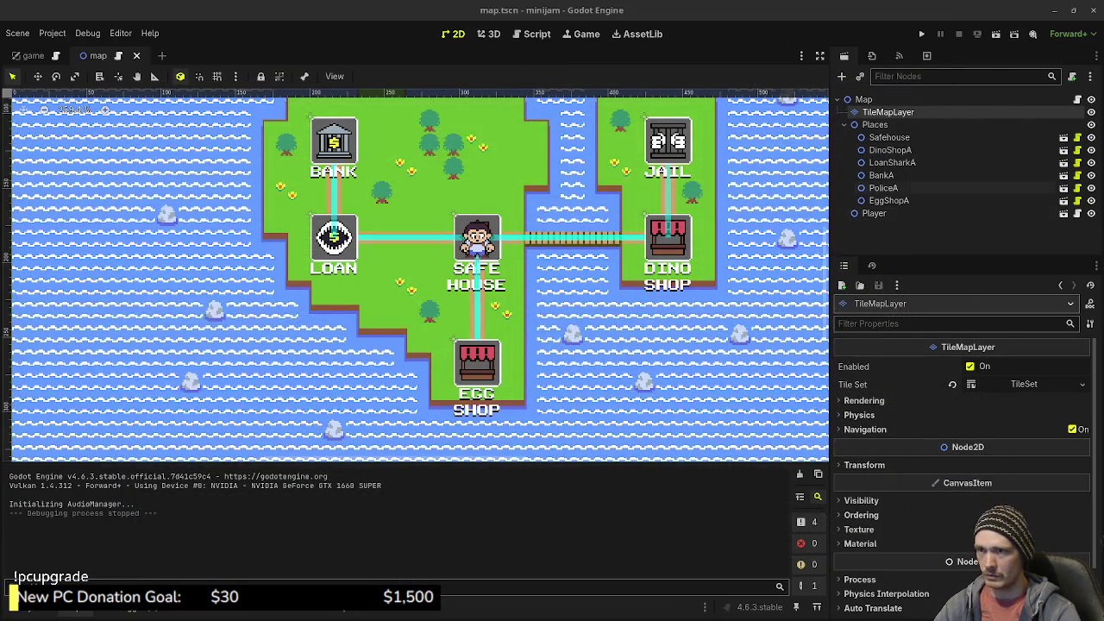
Bucket-fill all the wavy water with plain blue water, then save and rerun the game
{"action": "left_click", "coordinate": [874, 125]}
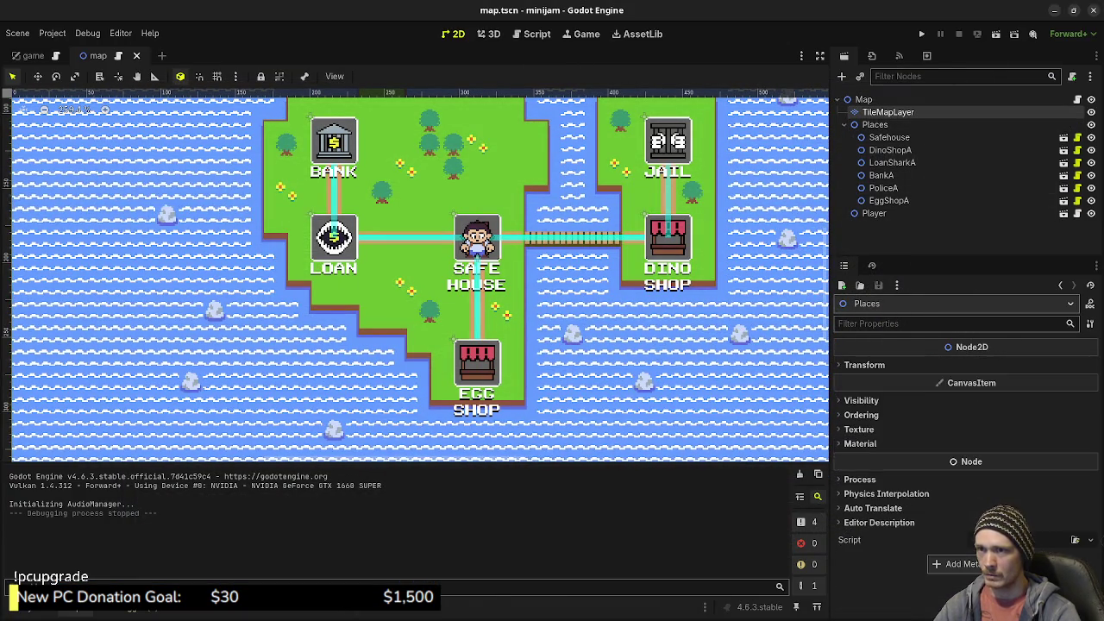
{"action": "left_click", "coordinate": [887, 112]}
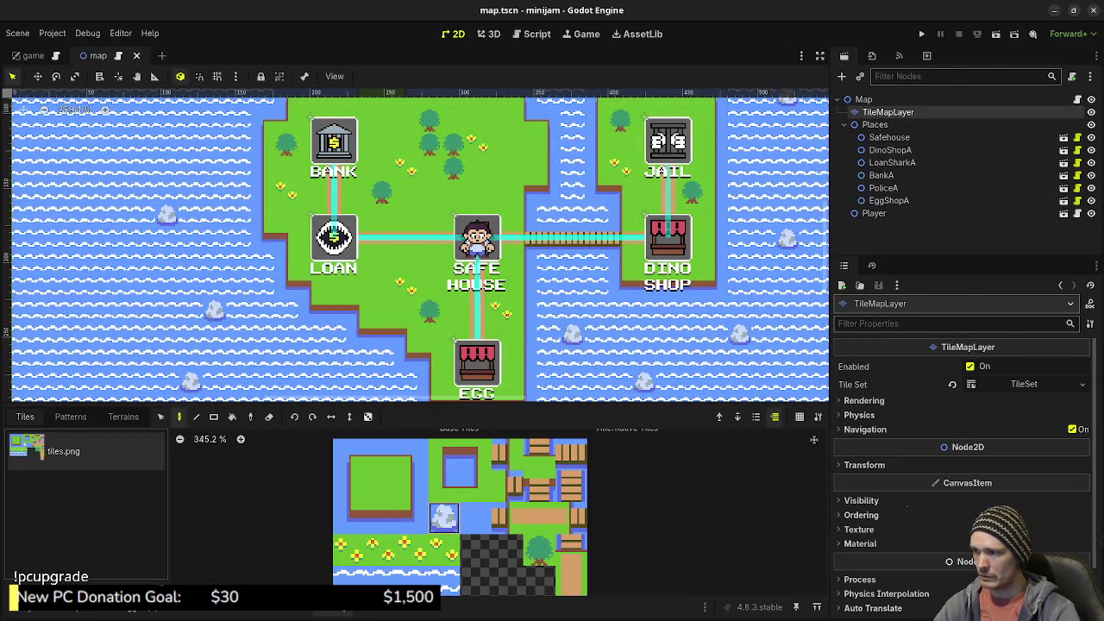
{"action": "key", "text": "b"}
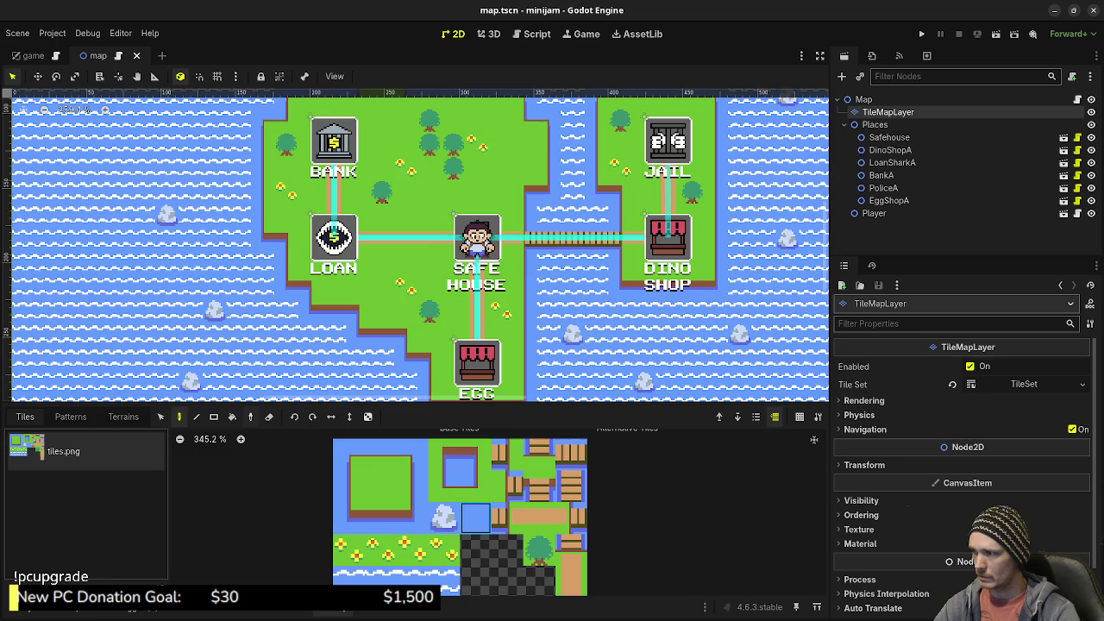
{"action": "left_click", "coordinate": [130, 258]}
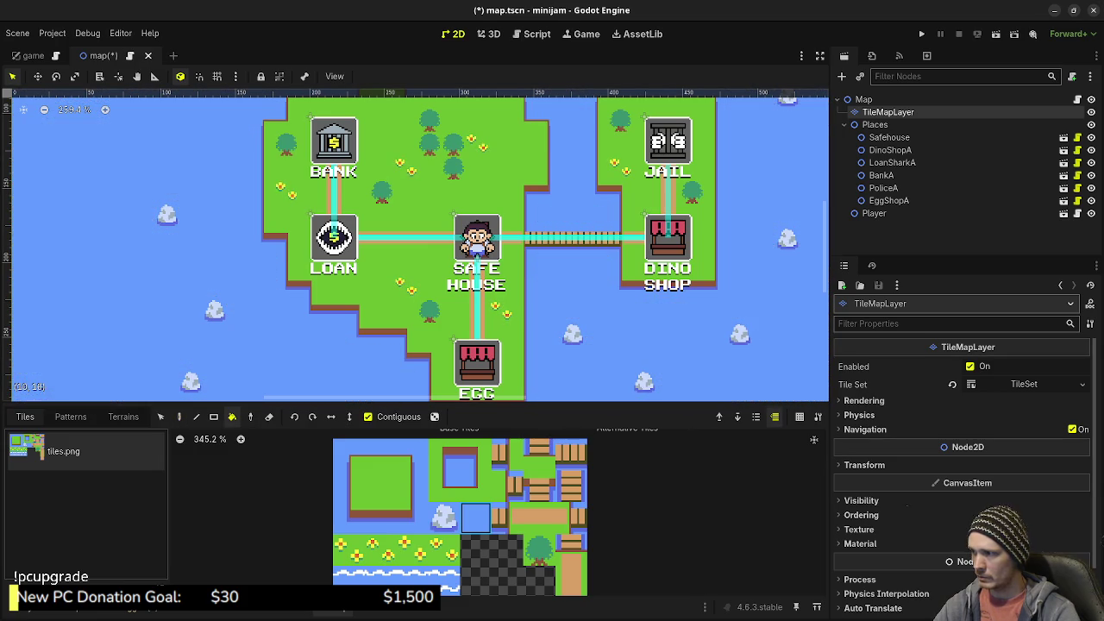
{"action": "key", "text": "F5"}
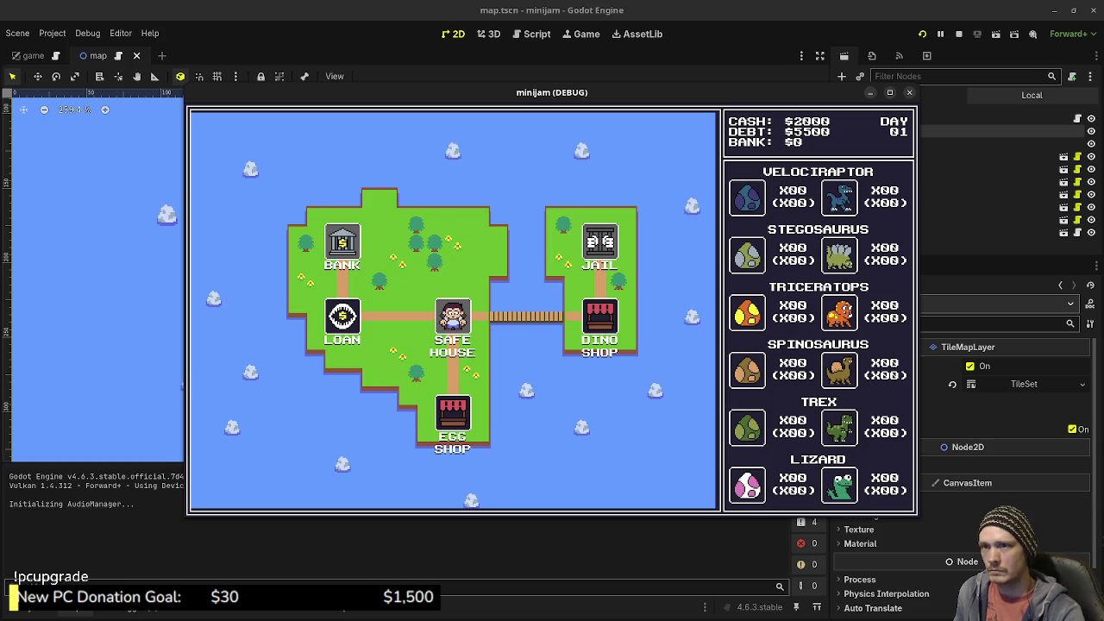
Maximize the minijam debug window to fill the screen
{"action": "left_click", "coordinate": [890, 92]}
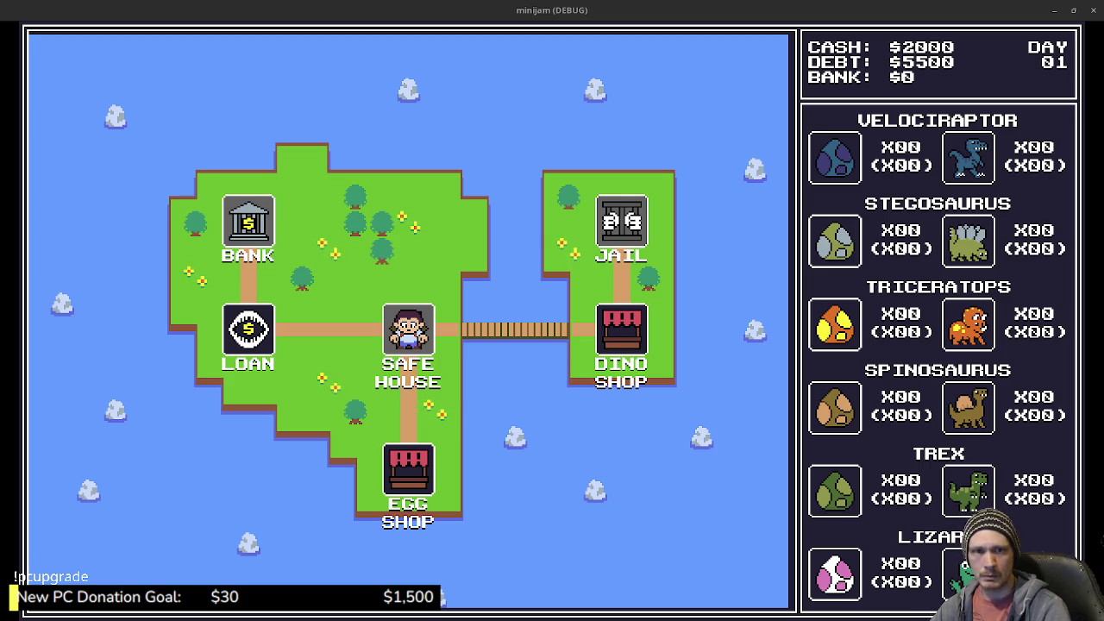
Browse the Koholint reference map at 100% in Chrome, then switch back to the game
{"action": "key", "text": "alt+Tab"}
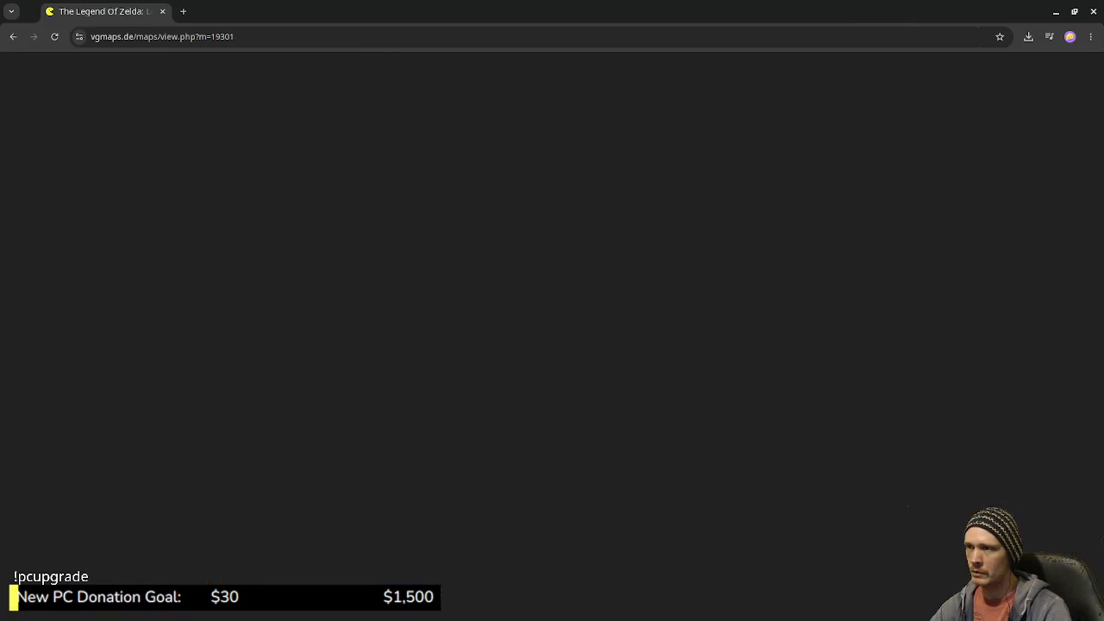
{"action": "left_click", "coordinate": [231, 543]}
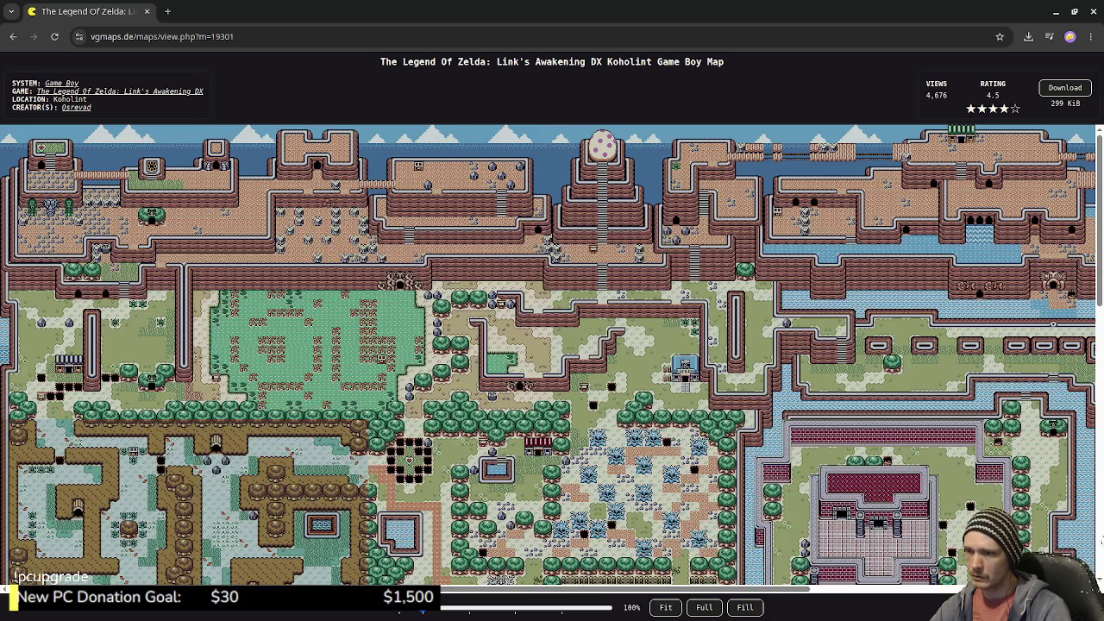
{"action": "scroll", "coordinate": [231, 543], "scroll_direction": "down", "scroll_amount": 3}
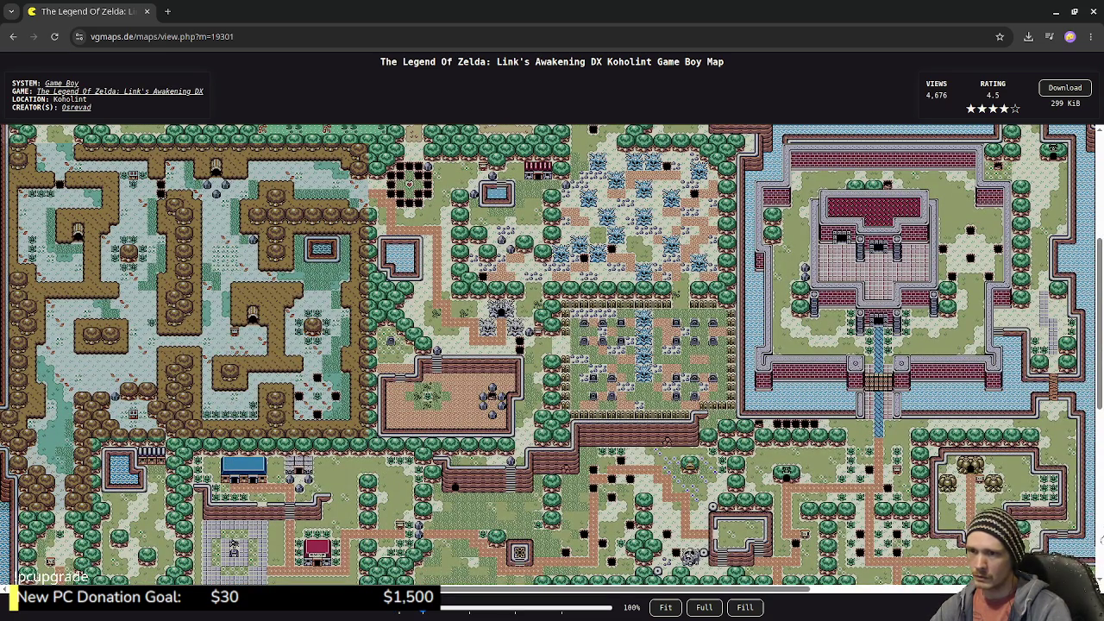
{"action": "scroll", "coordinate": [231, 544], "scroll_direction": "up", "scroll_amount": 3}
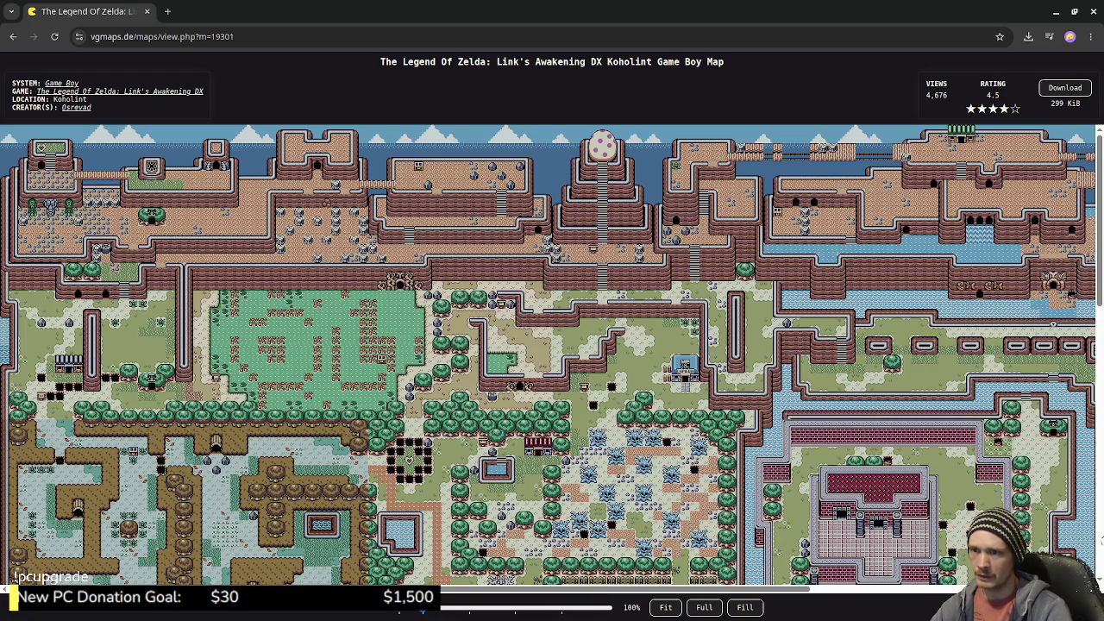
{"action": "scroll", "coordinate": [552, 355], "scroll_direction": "down", "scroll_amount": 2}
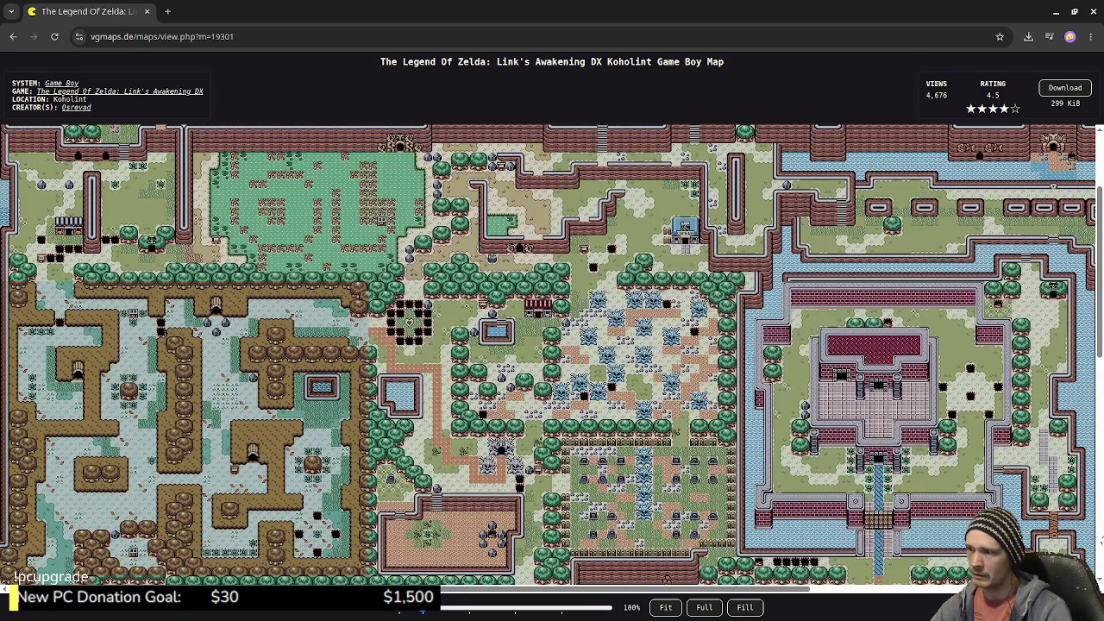
{"action": "scroll", "coordinate": [552, 356], "scroll_direction": "down", "scroll_amount": 5}
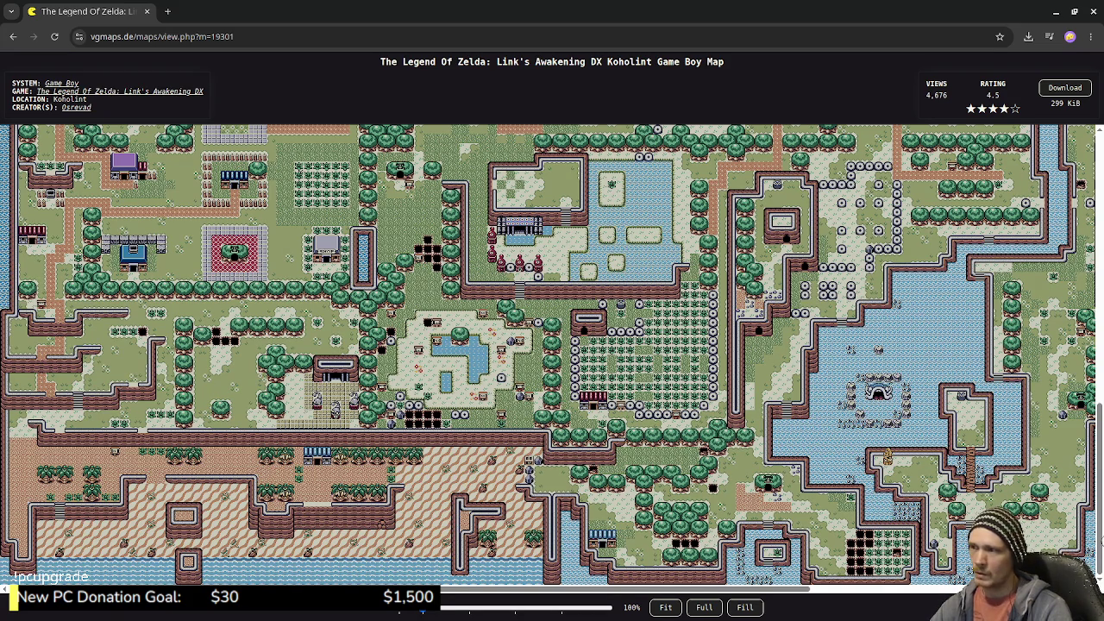
{"action": "scroll", "coordinate": [552, 355], "scroll_direction": "up", "scroll_amount": 3}
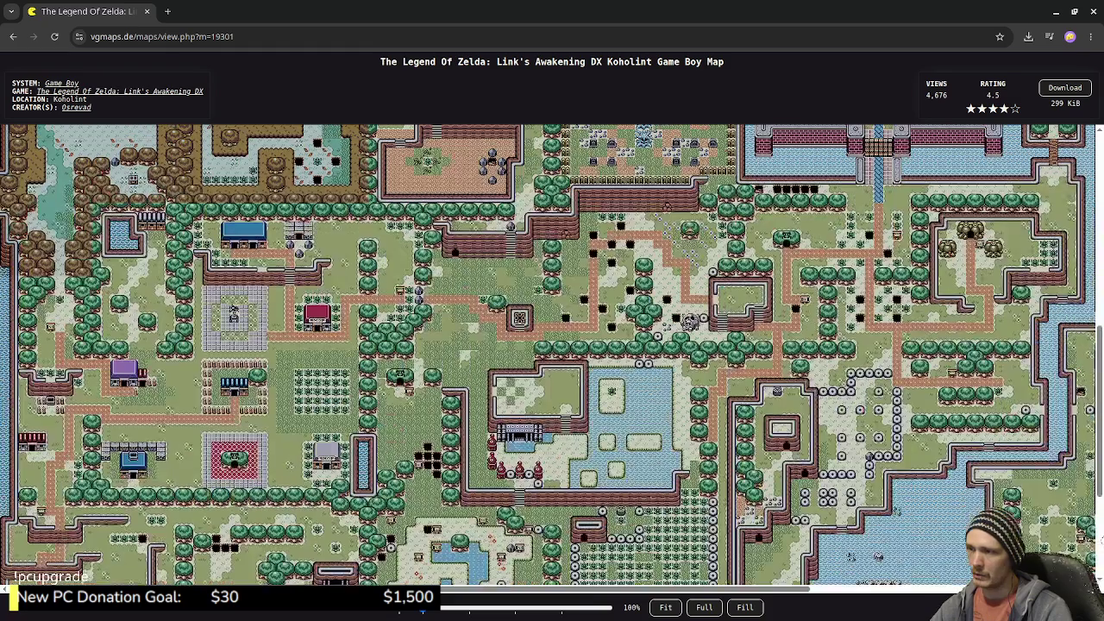
{"action": "scroll", "coordinate": [552, 356], "scroll_direction": "down", "scroll_amount": 3}
{"action": "scroll", "coordinate": [724, 357], "scroll_direction": "up", "scroll_amount": 2}
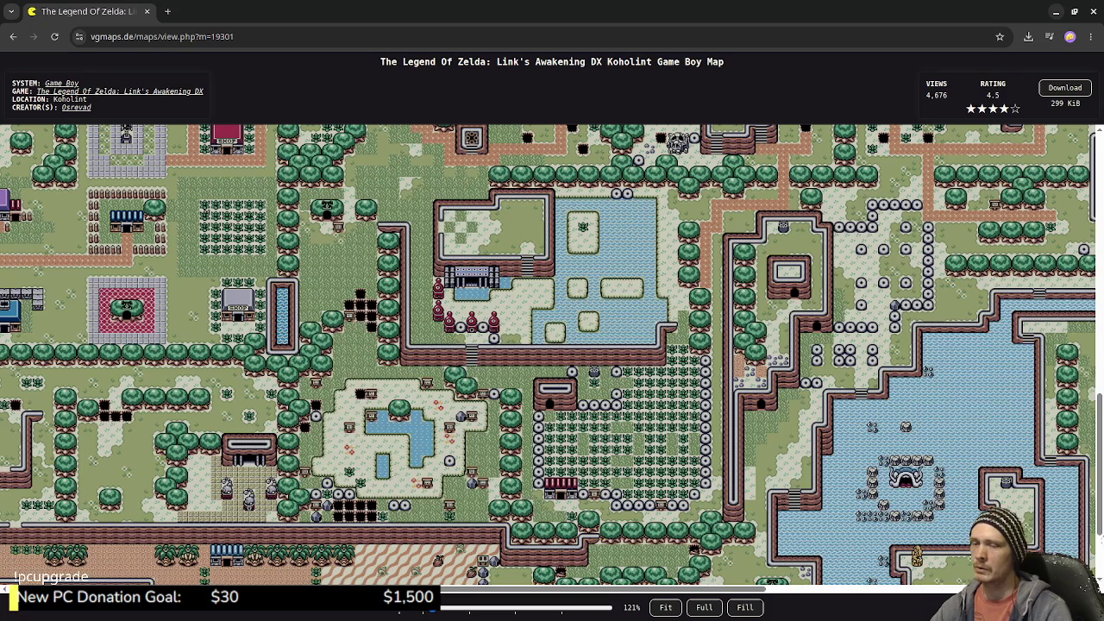
{"action": "key", "text": "alt+Tab"}
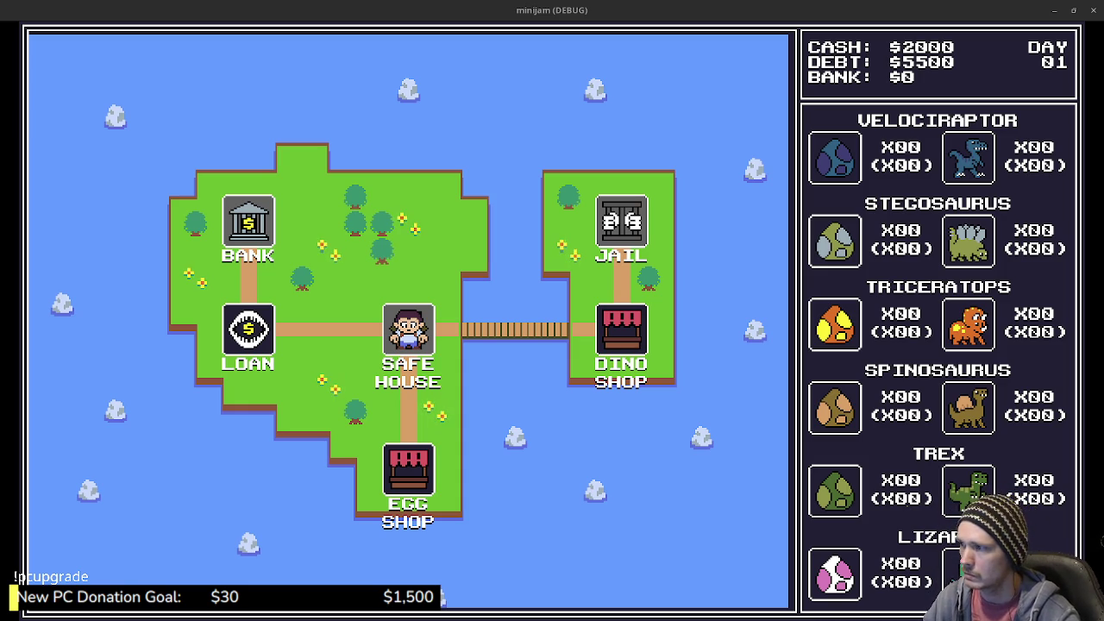
Stop the game and paint a single dirt path tile just right of EGG SHOP
{"action": "left_click", "coordinate": [1053, 10]}
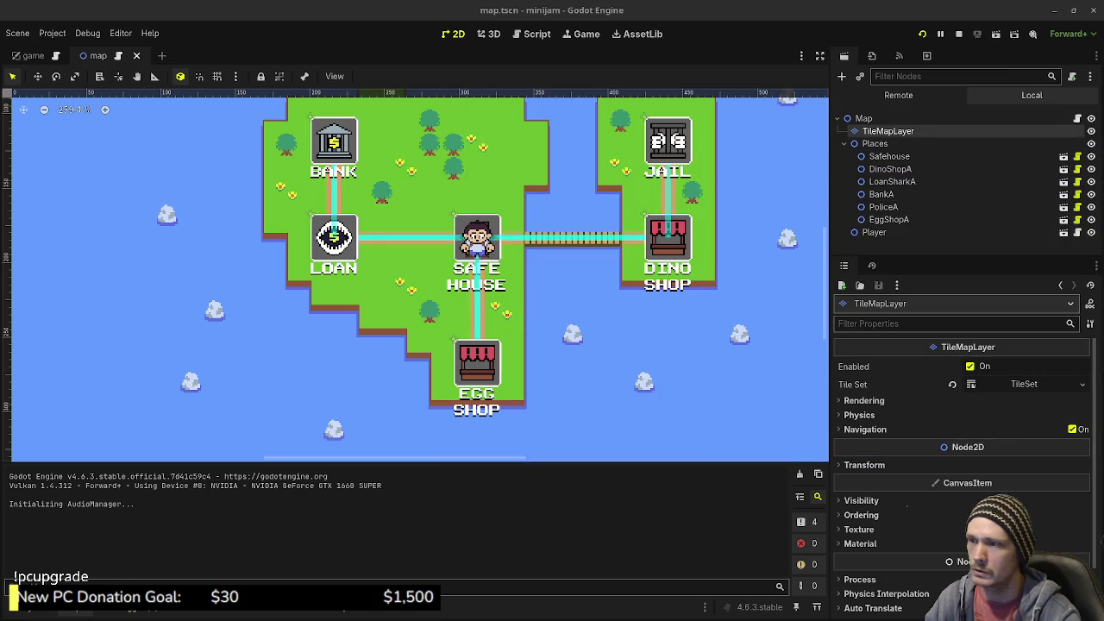
{"action": "key", "text": "F8"}
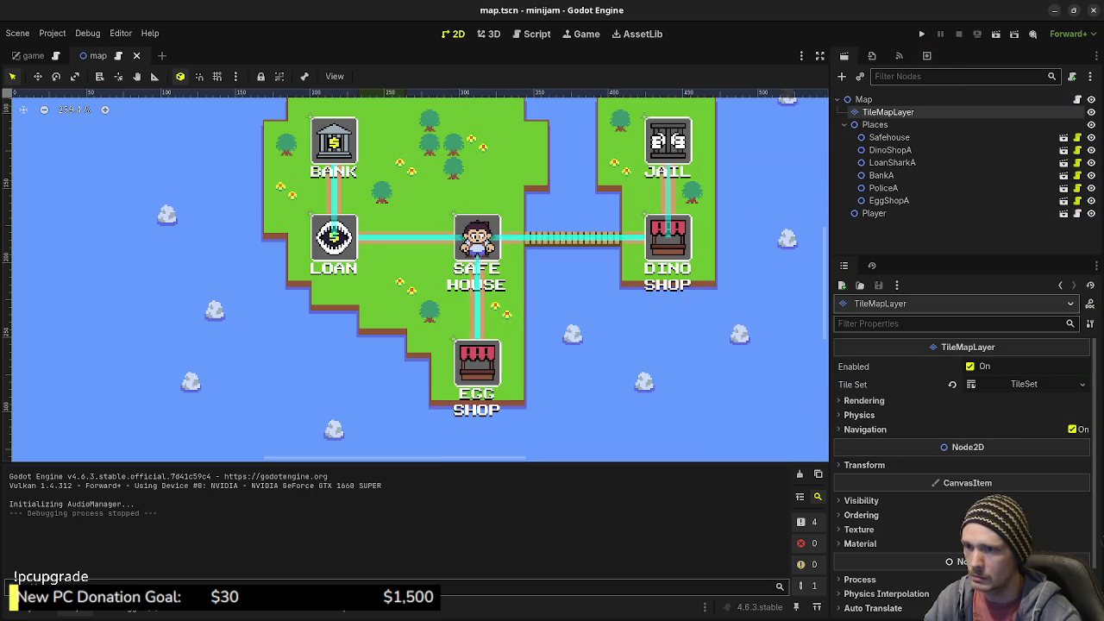
{"action": "left_click", "coordinate": [888, 112]}
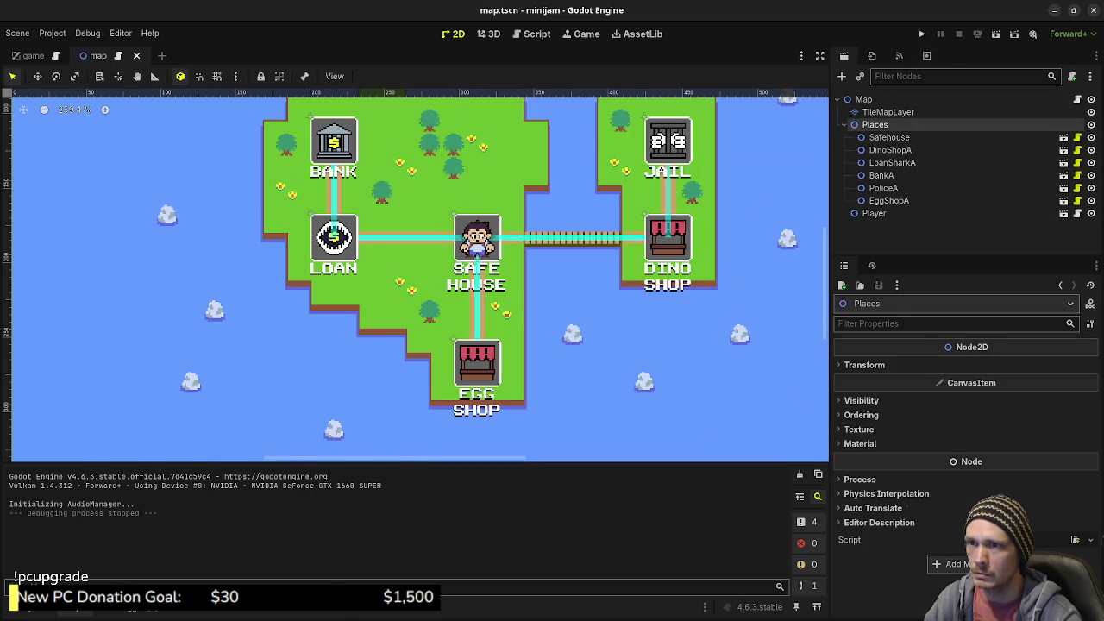
{"action": "left_click", "coordinate": [539, 518]}
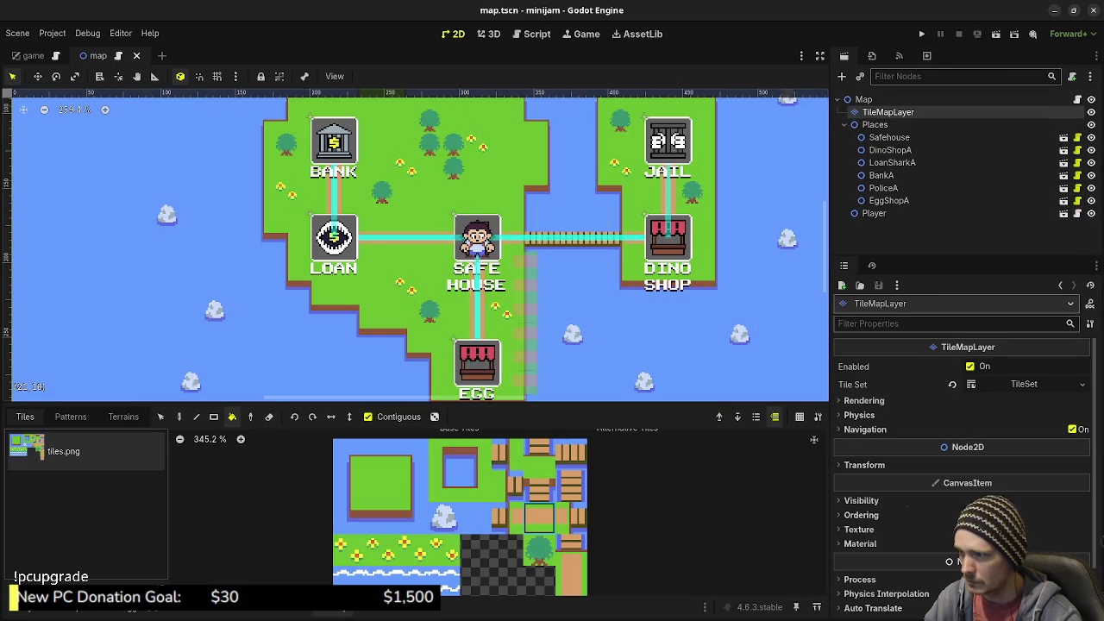
{"action": "key", "text": "d"}
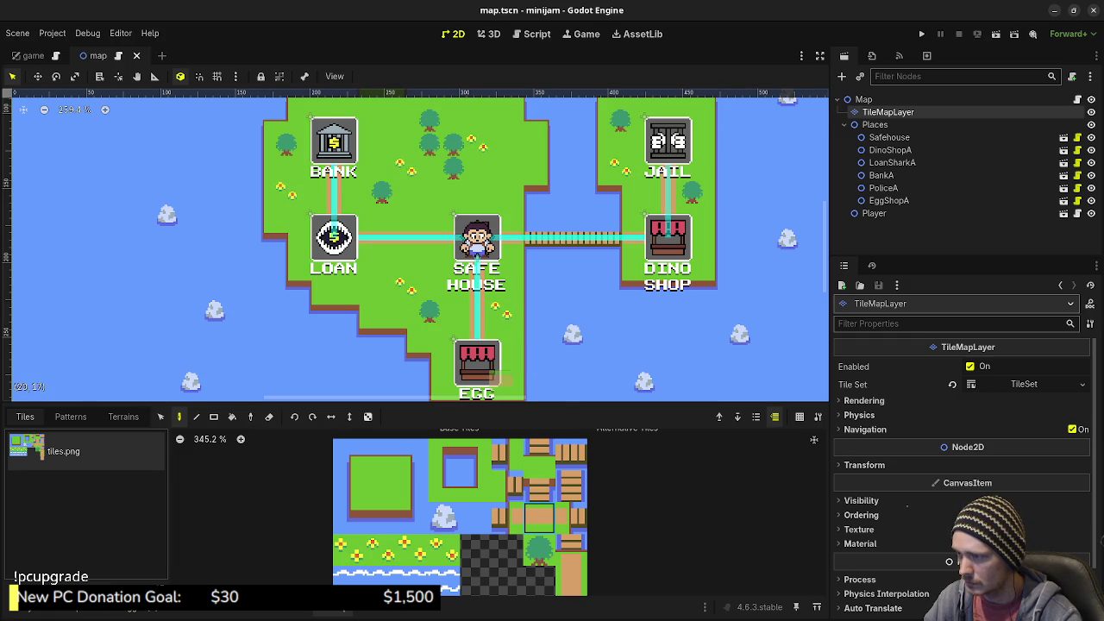
{"action": "scroll", "coordinate": [573, 381], "scroll_direction": "down", "scroll_amount": 1}
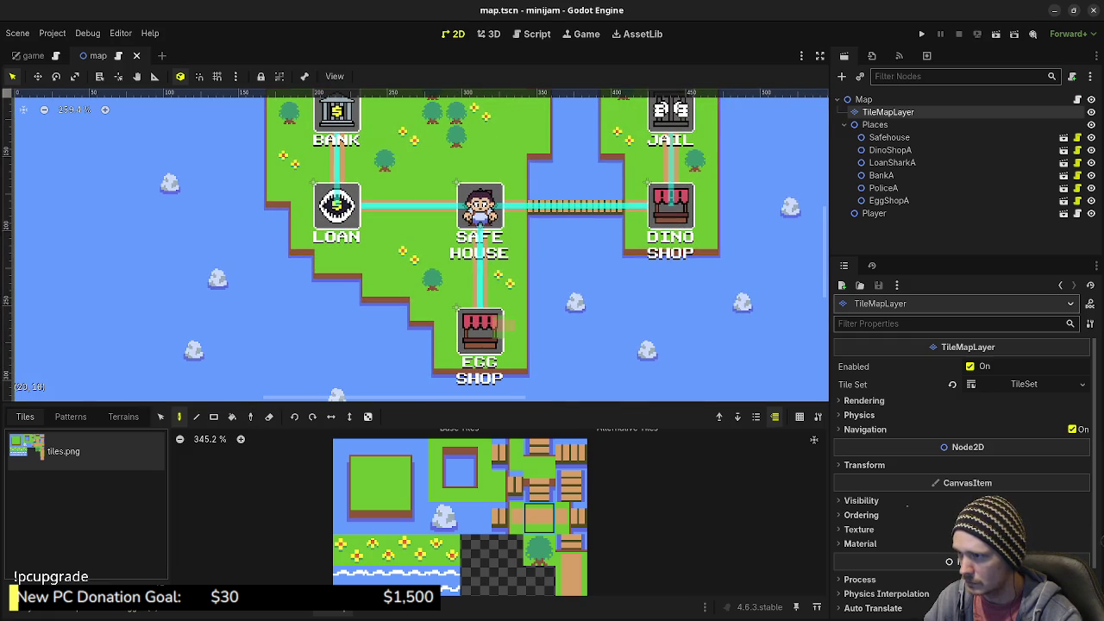
{"action": "left_click", "coordinate": [507, 325]}
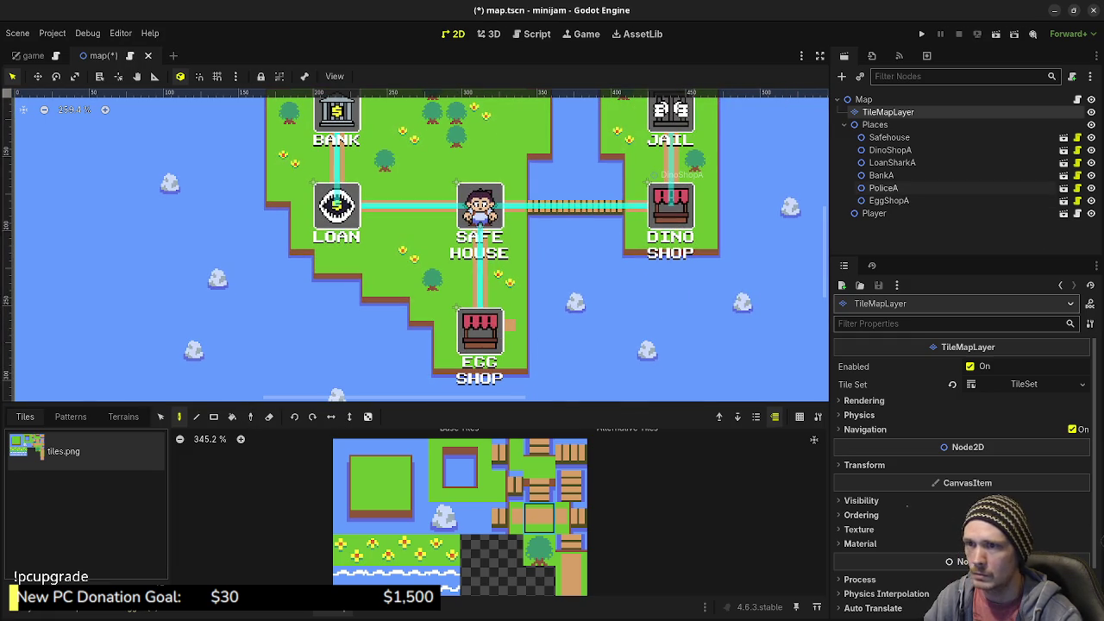
Nudge the EggShopA place up slightly, then reselect the TileMapLayer
{"action": "left_click", "coordinate": [888, 200]}
{"action": "key", "text": "Up"}
{"action": "key", "text": "Up"}
{"action": "key", "text": "Up"}
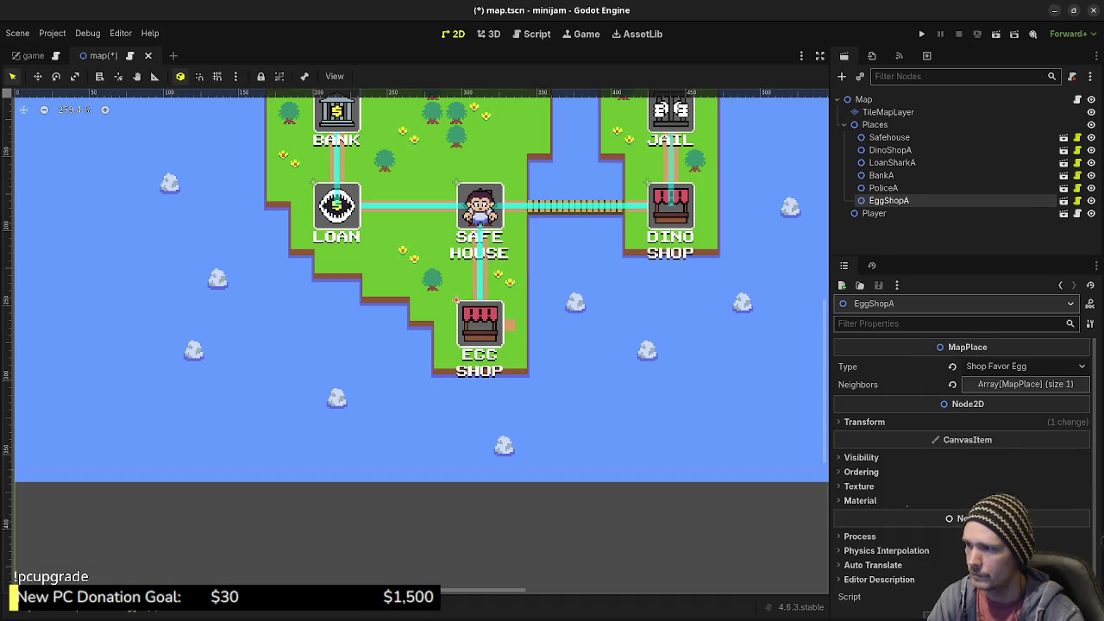
{"action": "scroll", "coordinate": [533, 328], "scroll_direction": "up", "scroll_amount": 4}
{"action": "scroll", "coordinate": [509, 328], "scroll_direction": "up", "scroll_amount": 1}
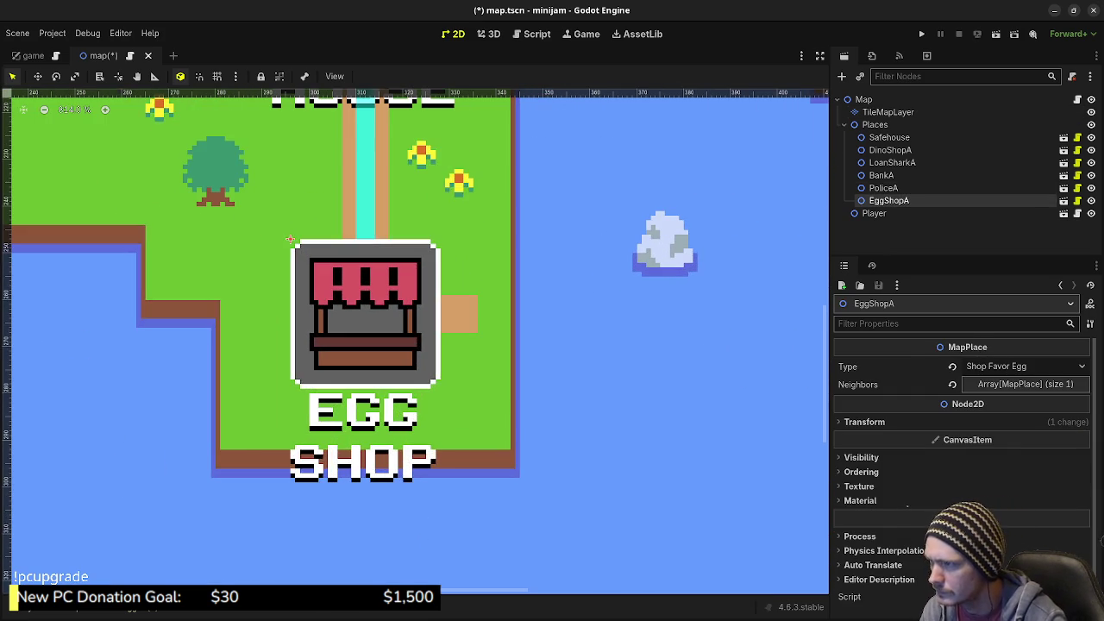
{"action": "scroll", "coordinate": [509, 327], "scroll_direction": "down", "scroll_amount": 2}
{"action": "scroll", "coordinate": [510, 331], "scroll_direction": "down", "scroll_amount": 2}
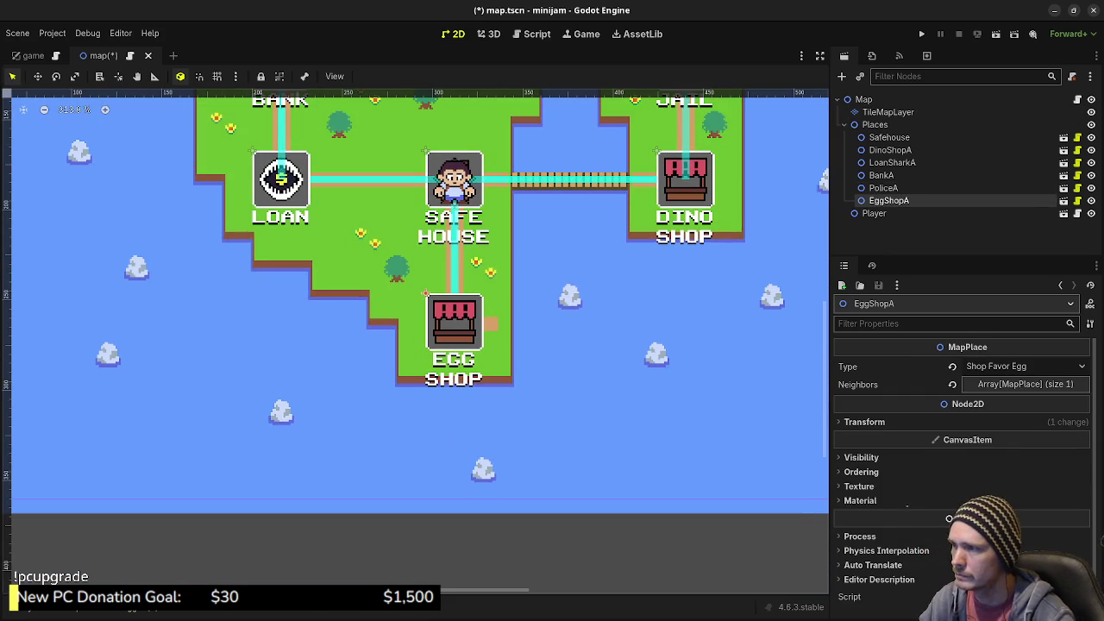
{"action": "scroll", "coordinate": [420, 341], "scroll_direction": "up", "scroll_amount": 3}
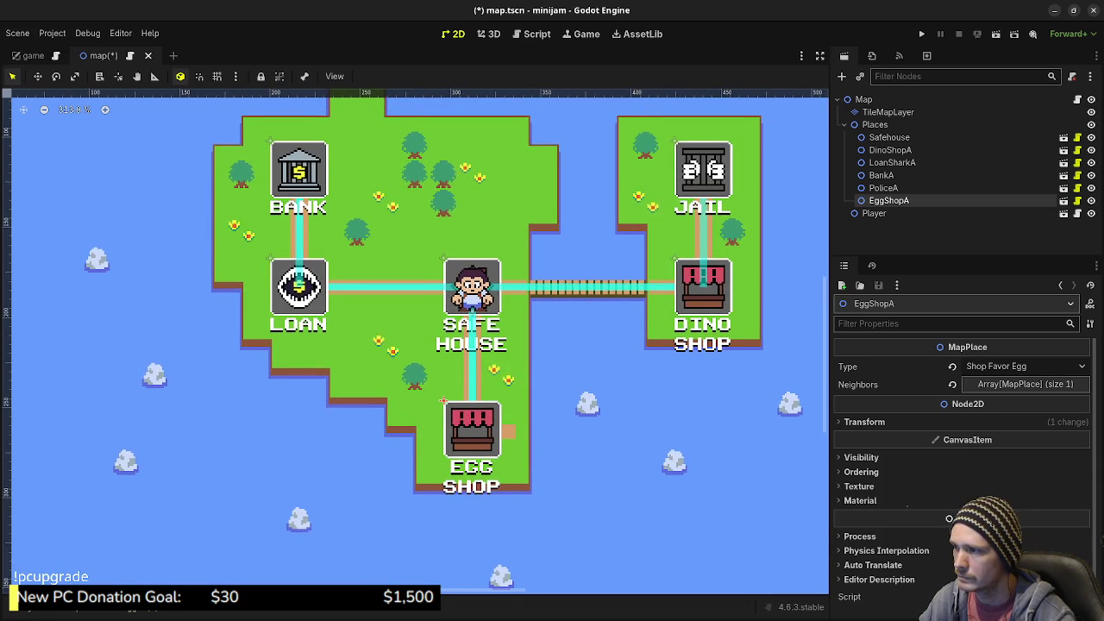
{"action": "scroll", "coordinate": [511, 331], "scroll_direction": "up", "scroll_amount": 1}
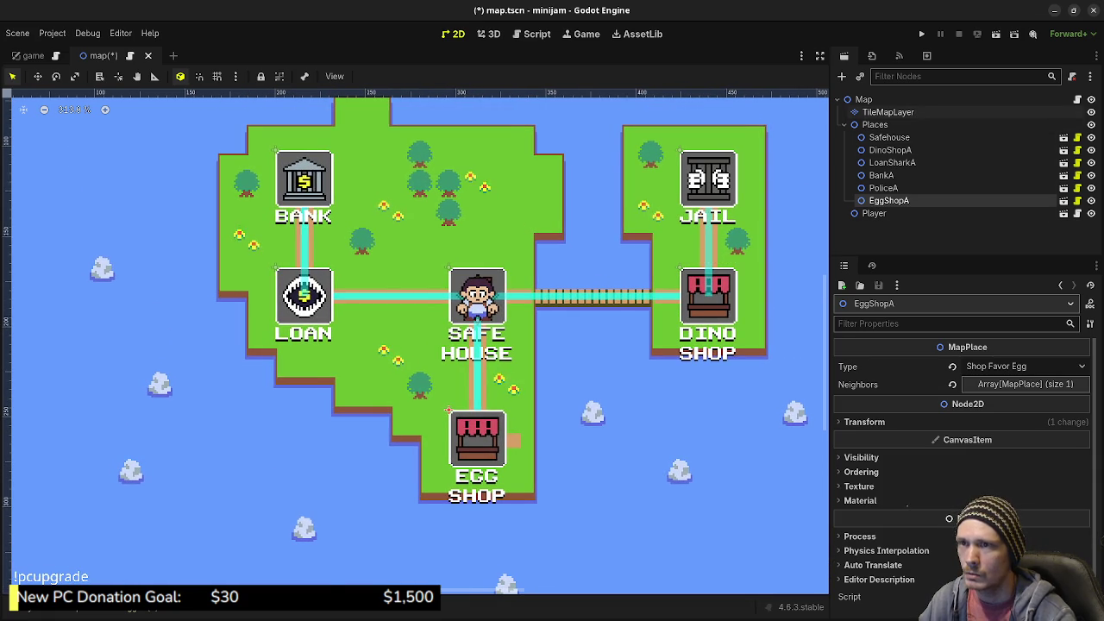
{"action": "left_click", "coordinate": [888, 112]}
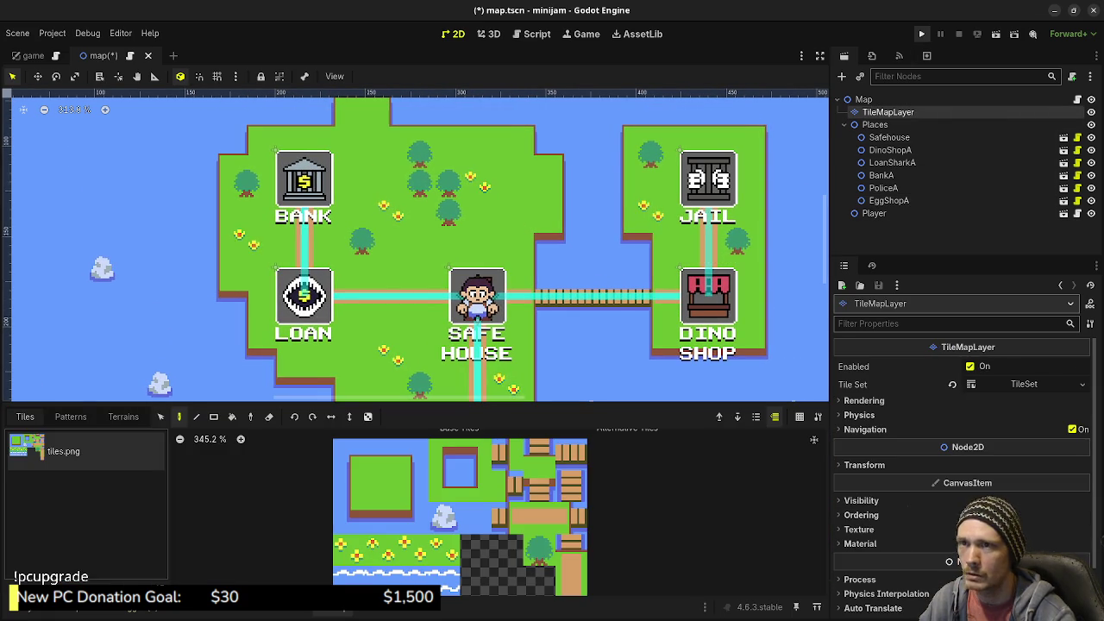
{"action": "scroll", "coordinate": [497, 234], "scroll_direction": "down", "scroll_amount": 5}
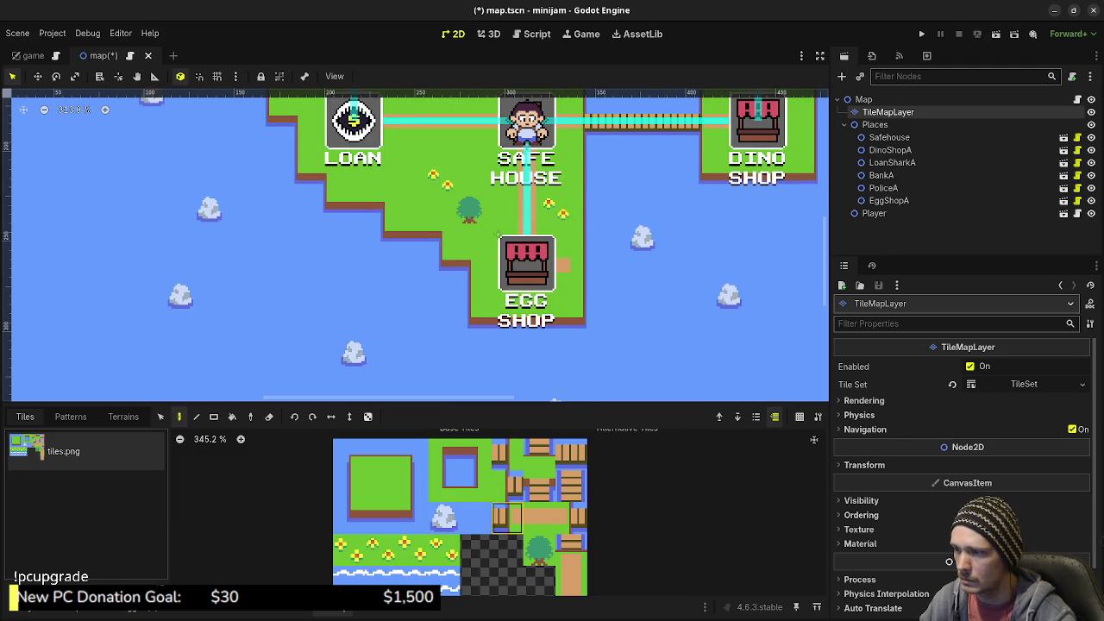
Pick the plain grass tile and briefly hide, then show, the place markers
{"action": "left_click", "coordinate": [379, 486]}
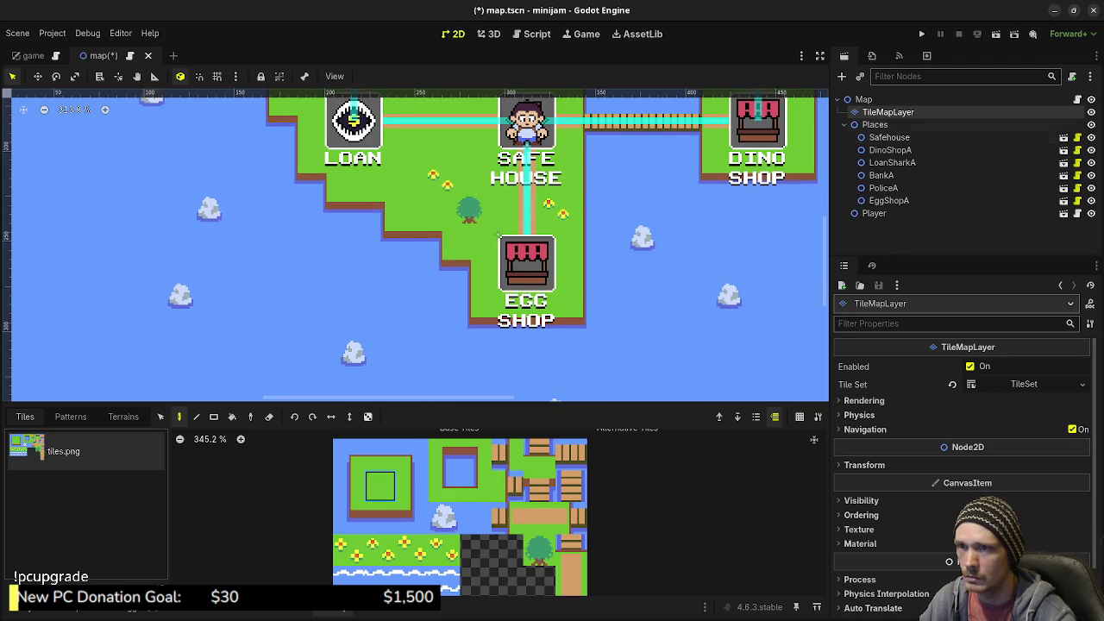
{"action": "left_click", "coordinate": [1091, 124]}
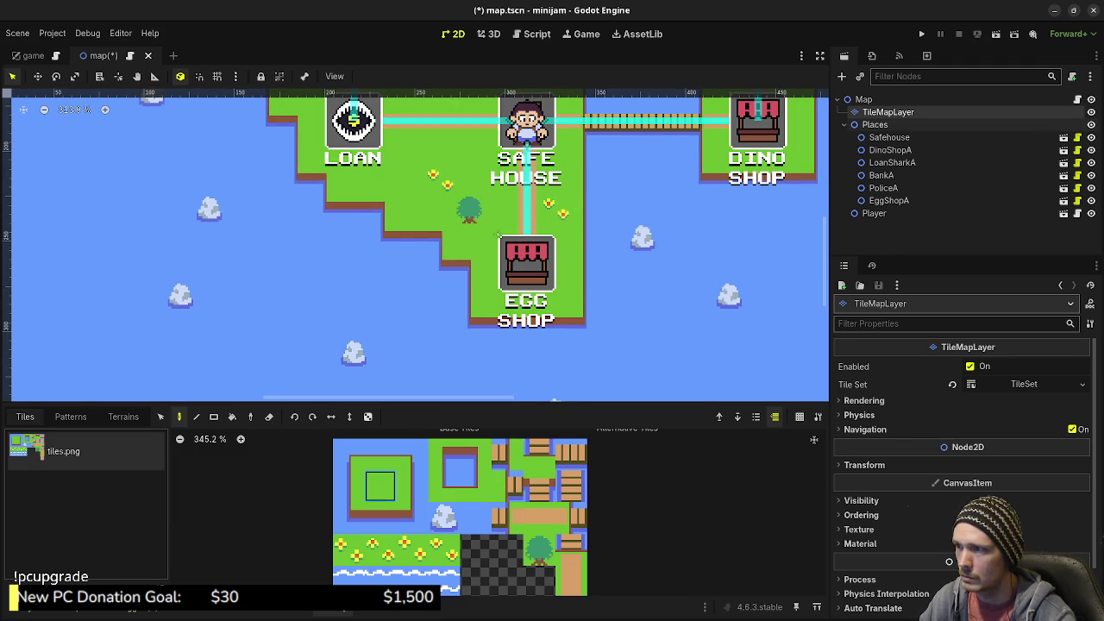
{"action": "left_click", "coordinate": [1091, 124]}
{"action": "scroll", "coordinate": [414, 245], "scroll_direction": "down", "scroll_amount": 2}
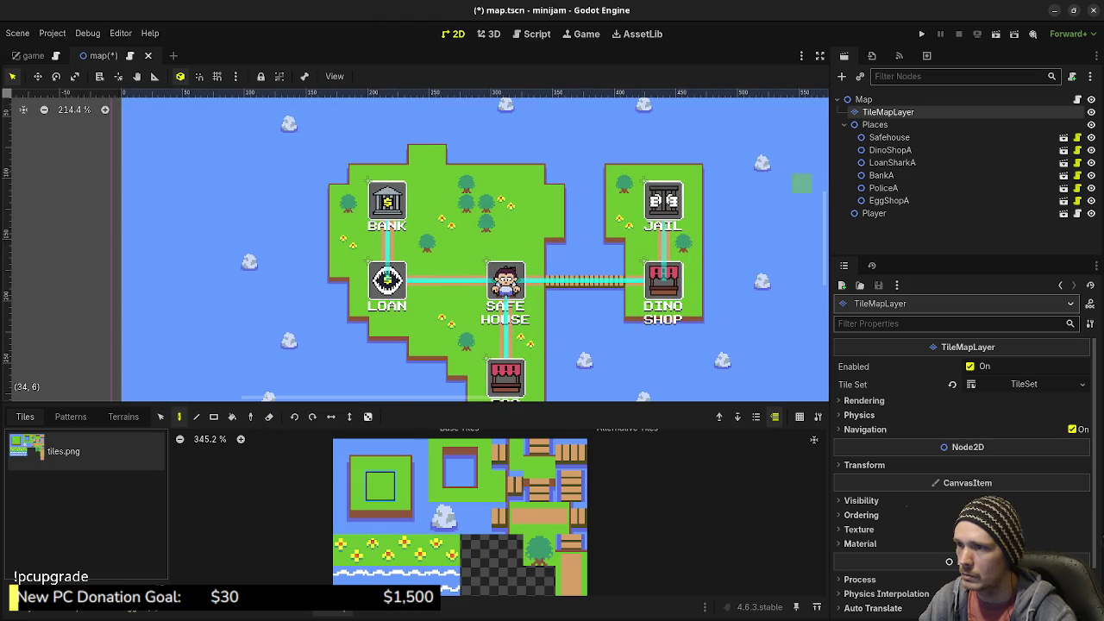
Select the wave-crest tile row and paint two wave crosses in the sea below the bridge
{"action": "left_click_drag", "start_coordinate": [349, 573], "coordinate": [444, 573]}
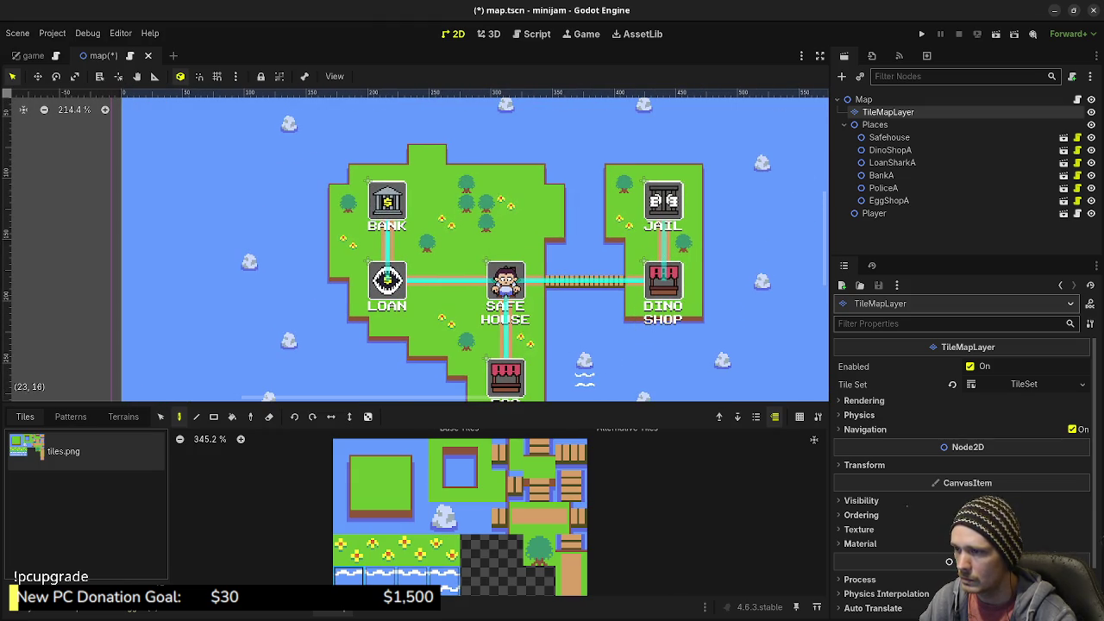
{"action": "mouse_move", "coordinate": [590, 361]}
{"action": "left_mouse_down"}
{"action": "mouse_move", "coordinate": [585, 380]}
{"action": "mouse_move", "coordinate": [566, 360]}
{"action": "mouse_move", "coordinate": [603, 361]}
{"action": "left_mouse_up"}
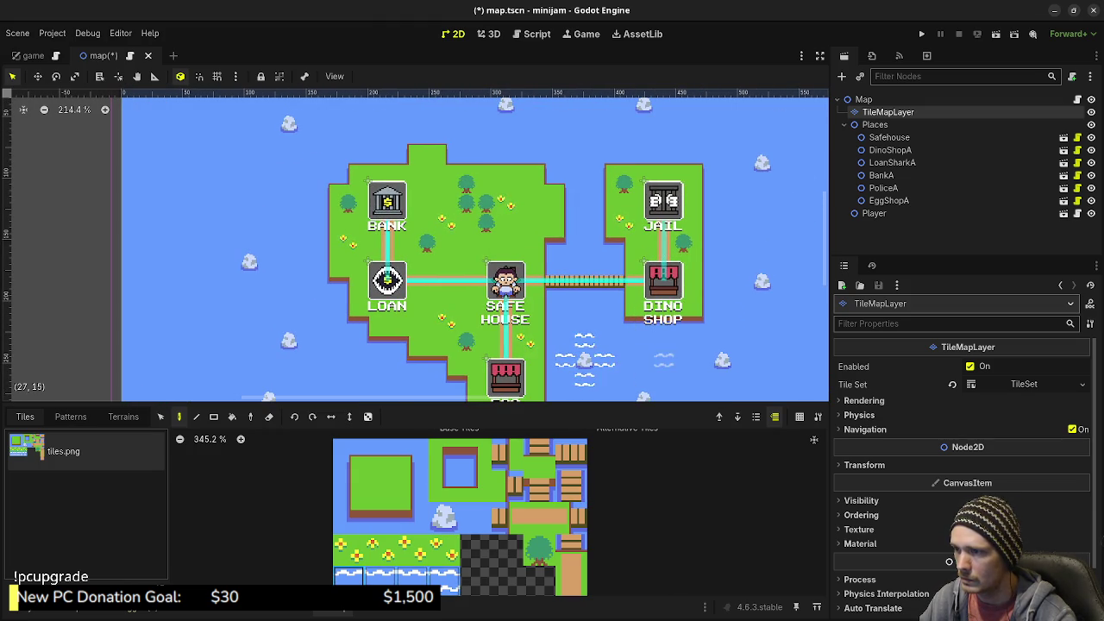
{"action": "scroll", "coordinate": [664, 327], "scroll_direction": "down", "scroll_amount": 2}
{"action": "left_click_drag", "start_coordinate": [642, 321], "coordinate": [642, 360]}
{"action": "left_click_drag", "start_coordinate": [623, 340], "coordinate": [661, 341]}
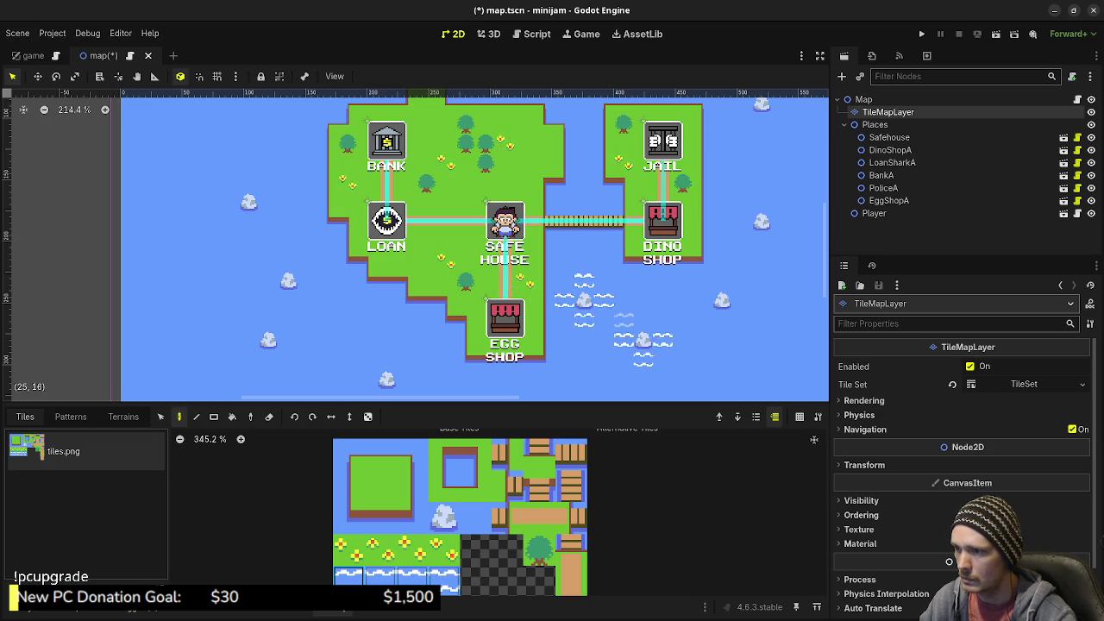
Paint wave tiles along the channel, beside the rock, and around the Jail island's east and top-left
{"action": "left_click_drag", "start_coordinate": [628, 321], "coordinate": [569, 321]}
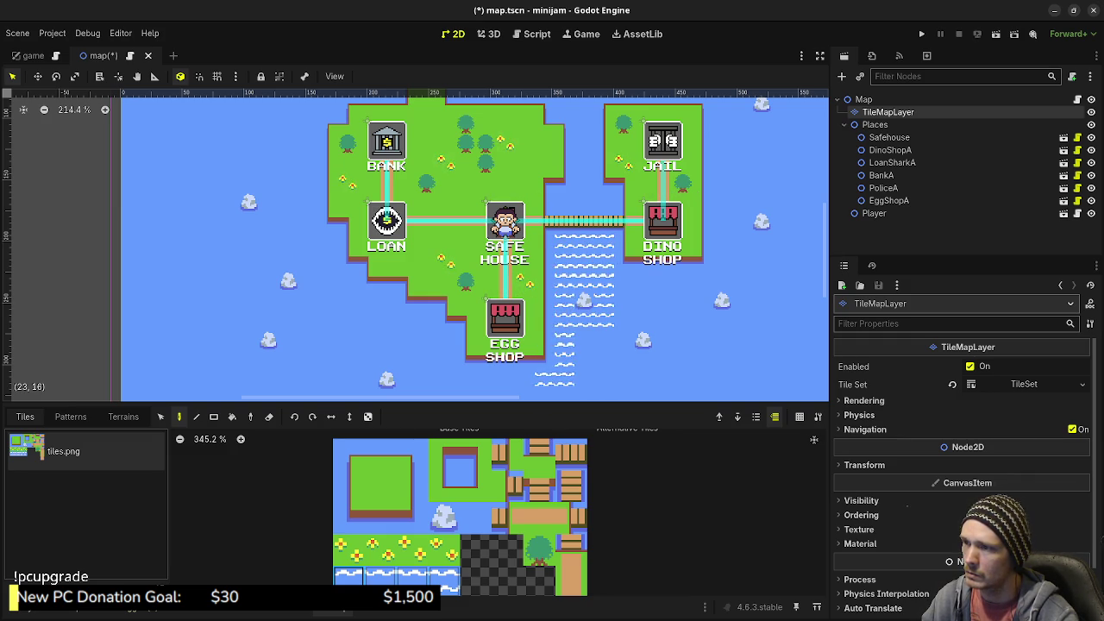
{"action": "left_click_drag", "start_coordinate": [688, 280], "coordinate": [733, 284]}
{"action": "left_click", "coordinate": [648, 338]}
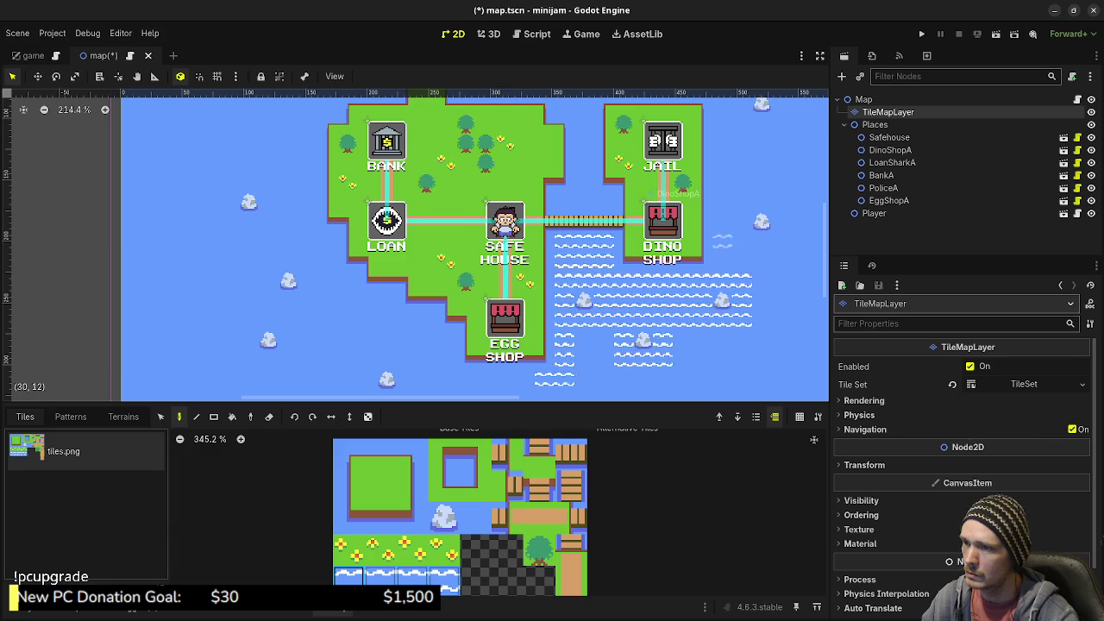
{"action": "left_click_drag", "start_coordinate": [721, 244], "coordinate": [695, 343]}
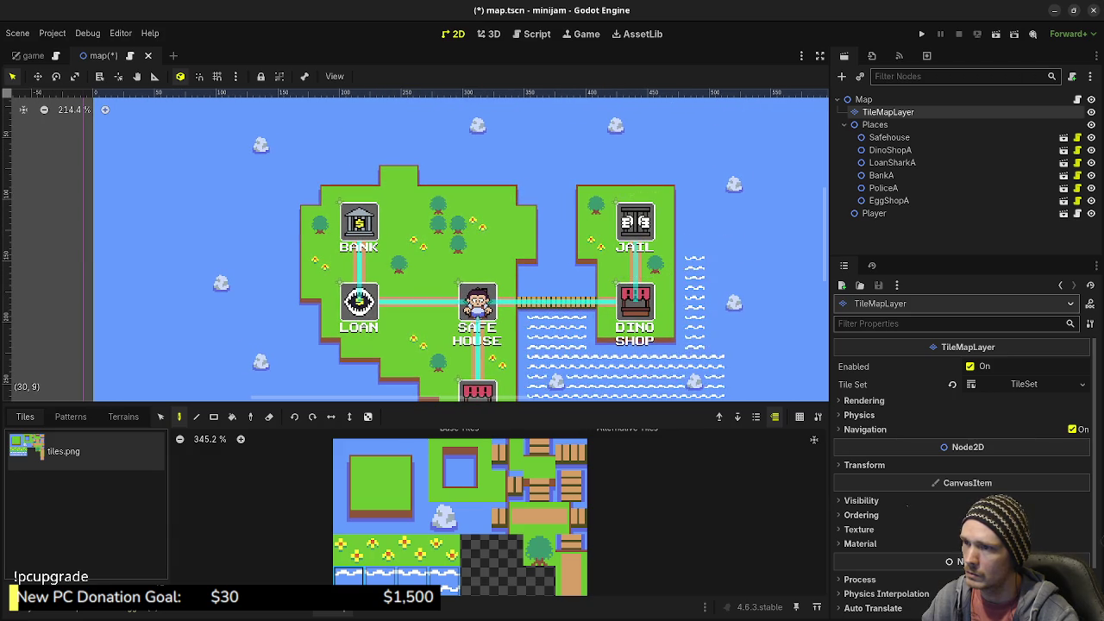
{"action": "mouse_move", "coordinate": [694, 250]}
{"action": "left_mouse_down"}
{"action": "mouse_move", "coordinate": [694, 180]}
{"action": "mouse_move", "coordinate": [656, 160]}
{"action": "mouse_move", "coordinate": [595, 159]}
{"action": "left_mouse_up"}
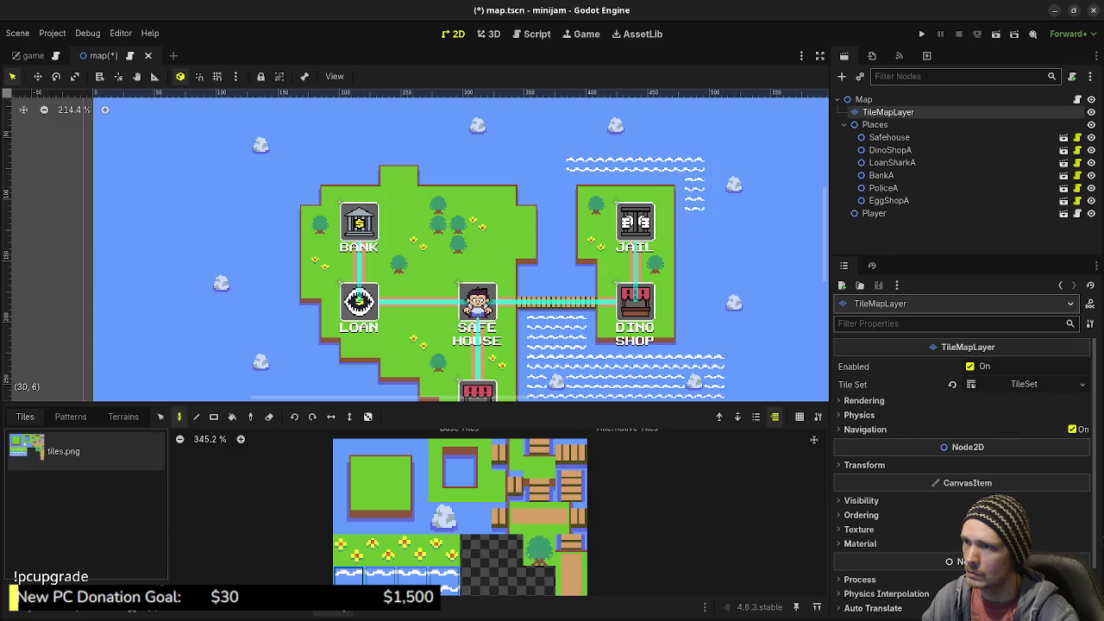
{"action": "left_click", "coordinate": [556, 244]}
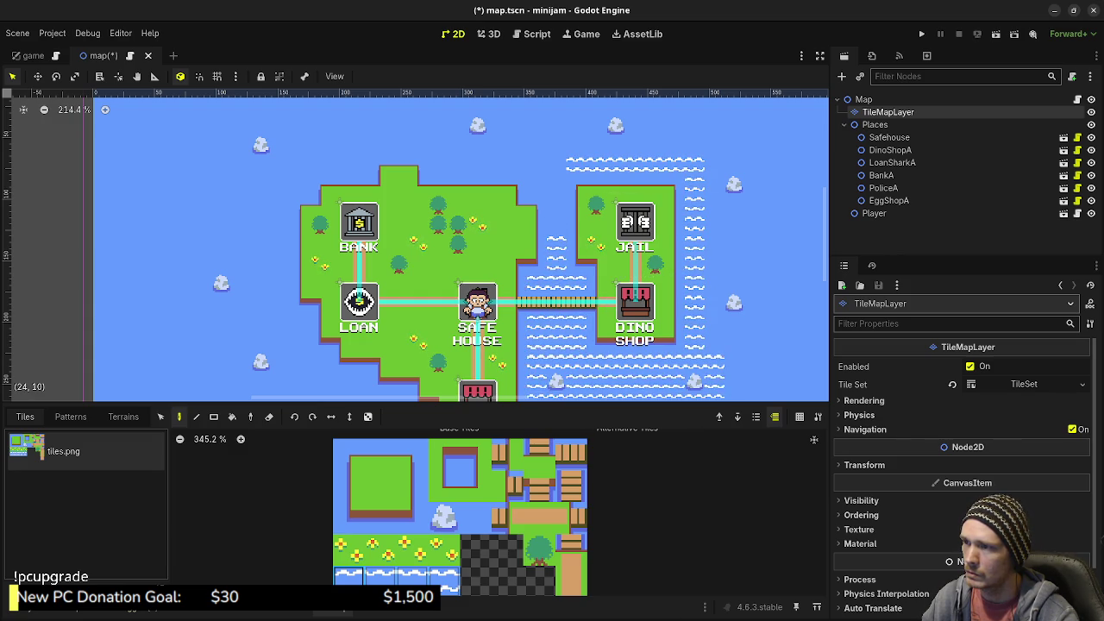
{"action": "mouse_move", "coordinate": [569, 169]}
{"action": "left_mouse_down"}
{"action": "mouse_move", "coordinate": [531, 180]}
{"action": "mouse_move", "coordinate": [686, 226]}
{"action": "left_mouse_up"}
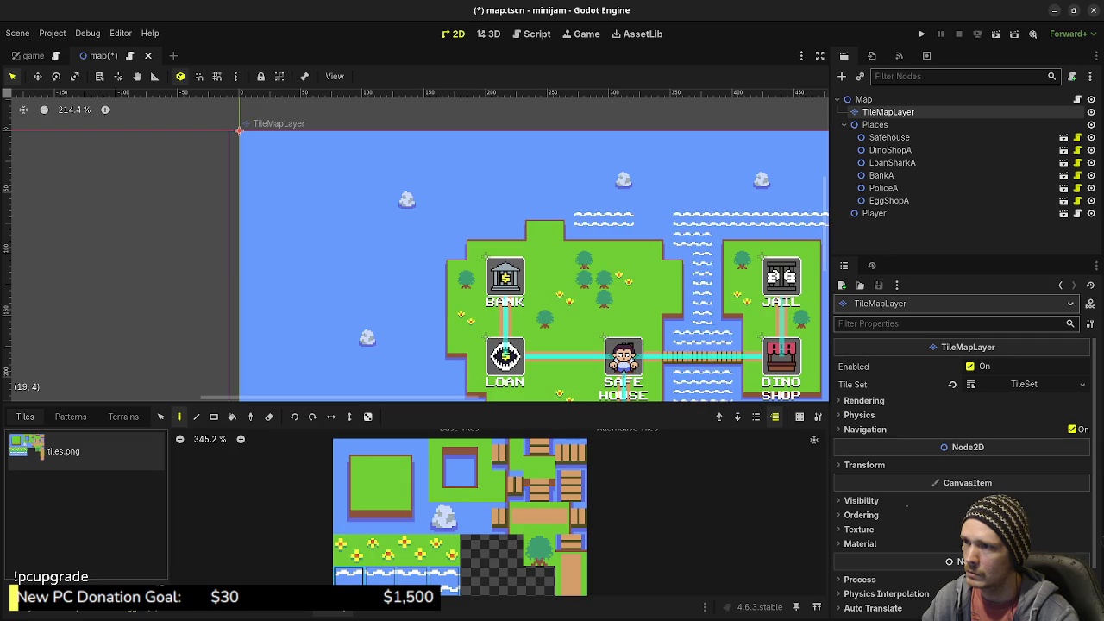
Paint wave-crest tiles above the main island and in the open water west of Bank and Loan
{"action": "mouse_move", "coordinate": [603, 205]}
{"action": "left_mouse_down"}
{"action": "mouse_move", "coordinate": [510, 206]}
{"action": "mouse_move", "coordinate": [439, 224]}
{"action": "mouse_move", "coordinate": [431, 235]}
{"action": "mouse_move", "coordinate": [449, 235]}
{"action": "mouse_move", "coordinate": [429, 285]}
{"action": "mouse_move", "coordinate": [429, 369]}
{"action": "mouse_move", "coordinate": [444, 233]}
{"action": "left_mouse_up"}
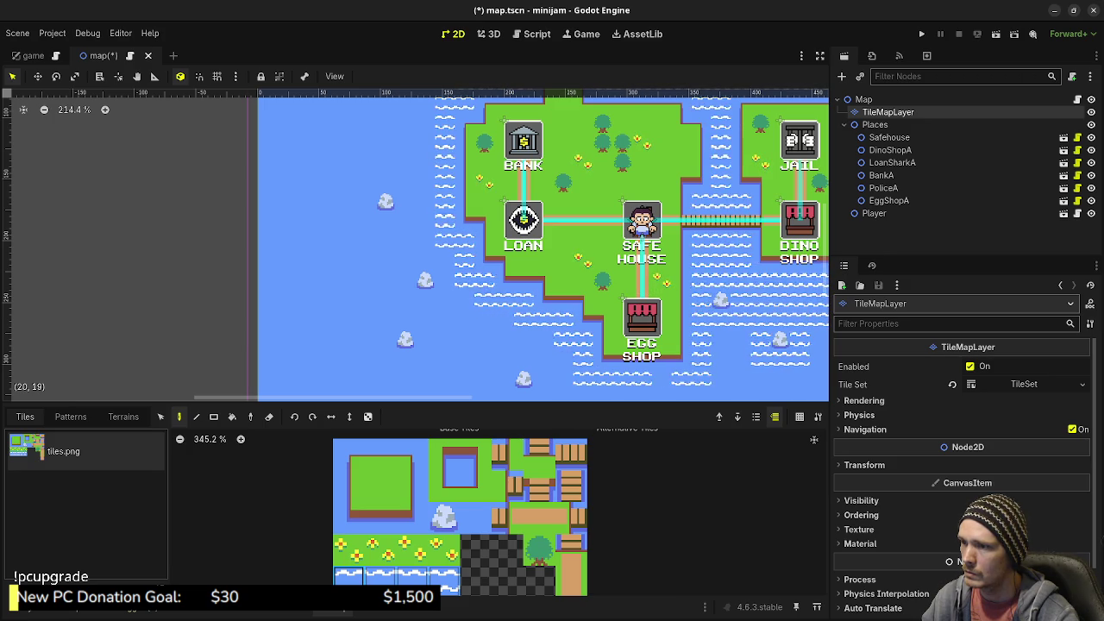
{"action": "left_click_drag", "start_coordinate": [654, 295], "coordinate": [664, 259]}
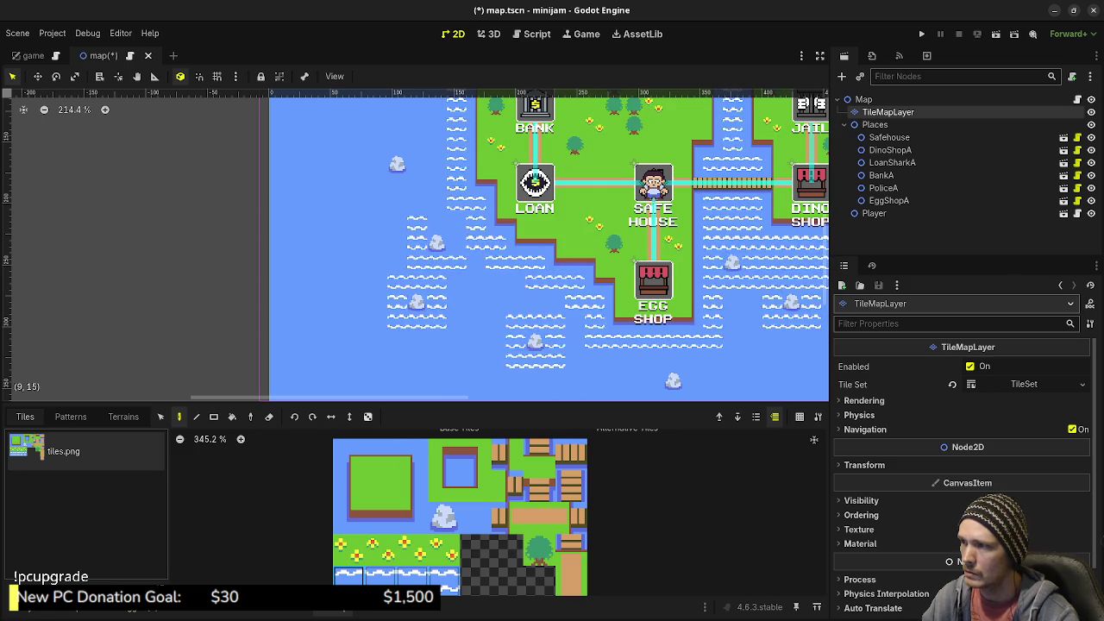
{"action": "left_click_drag", "start_coordinate": [551, 241], "coordinate": [576, 289]}
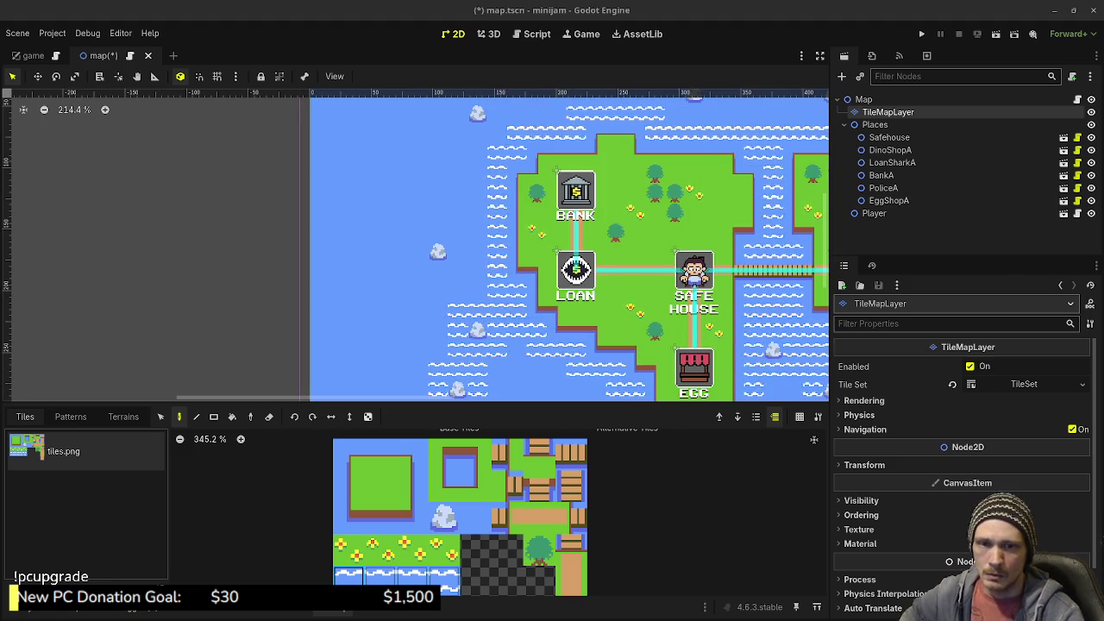
{"action": "left_click", "coordinate": [431, 259]}
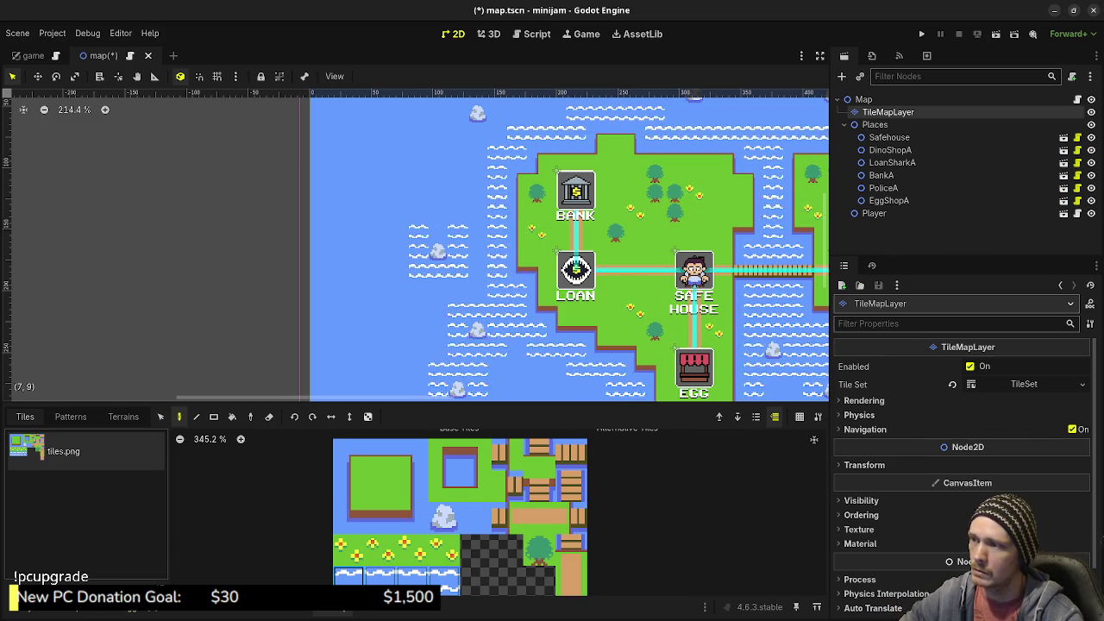
{"action": "scroll", "coordinate": [530, 259], "scroll_direction": "up", "scroll_amount": 3}
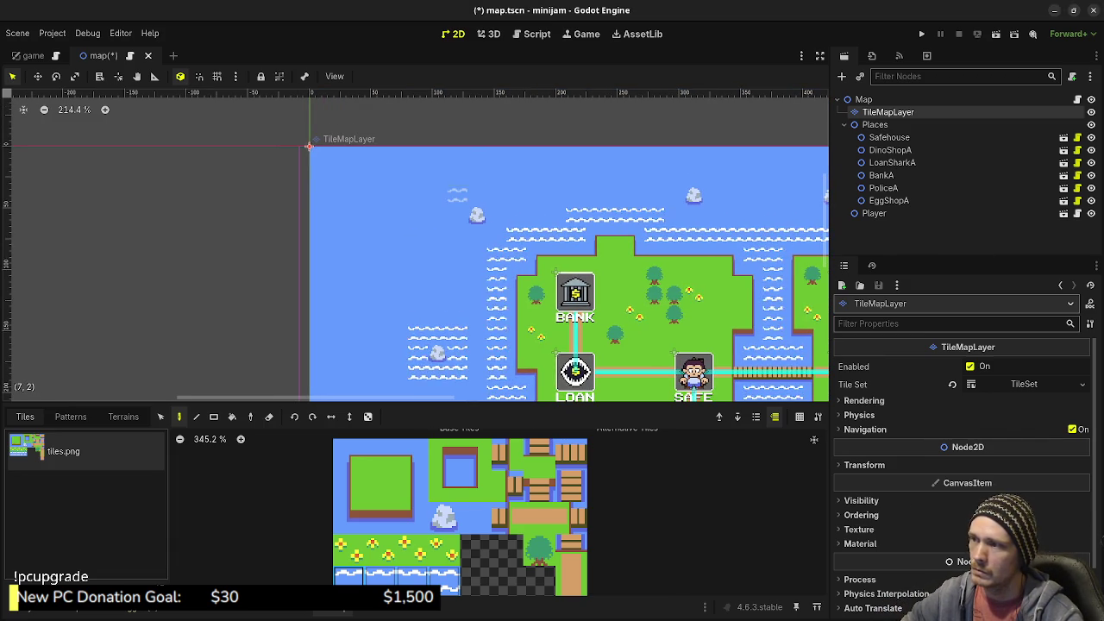
Paint wave tiles along the top of the map, then pan around to check coverage
{"action": "left_click_drag", "start_coordinate": [477, 200], "coordinate": [552, 232]}
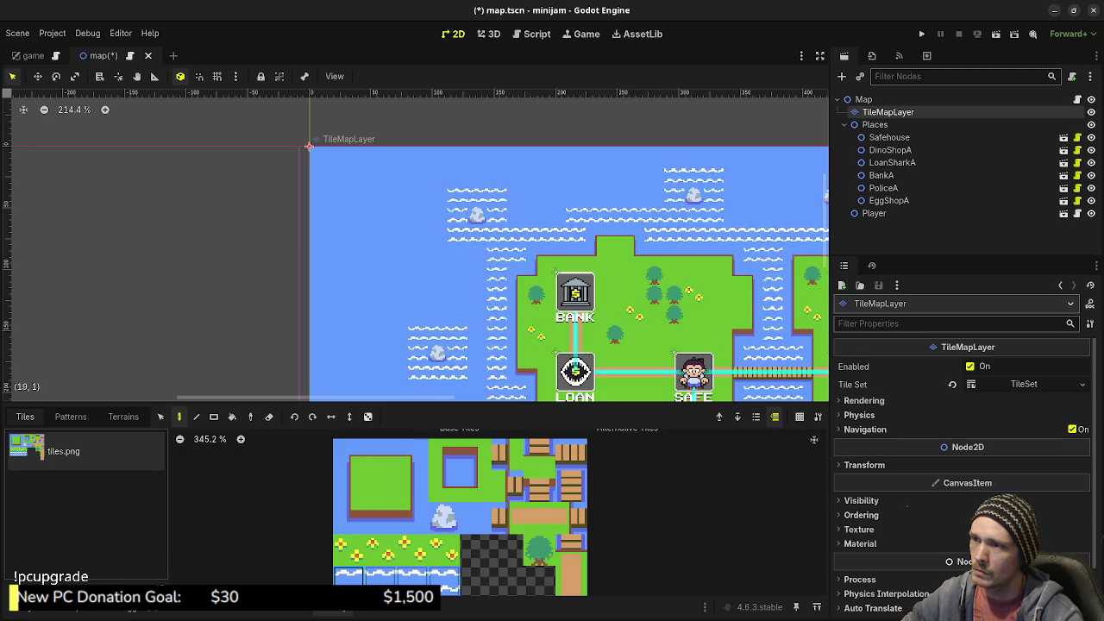
{"action": "scroll", "coordinate": [414, 258], "scroll_direction": "right", "scroll_amount": 6}
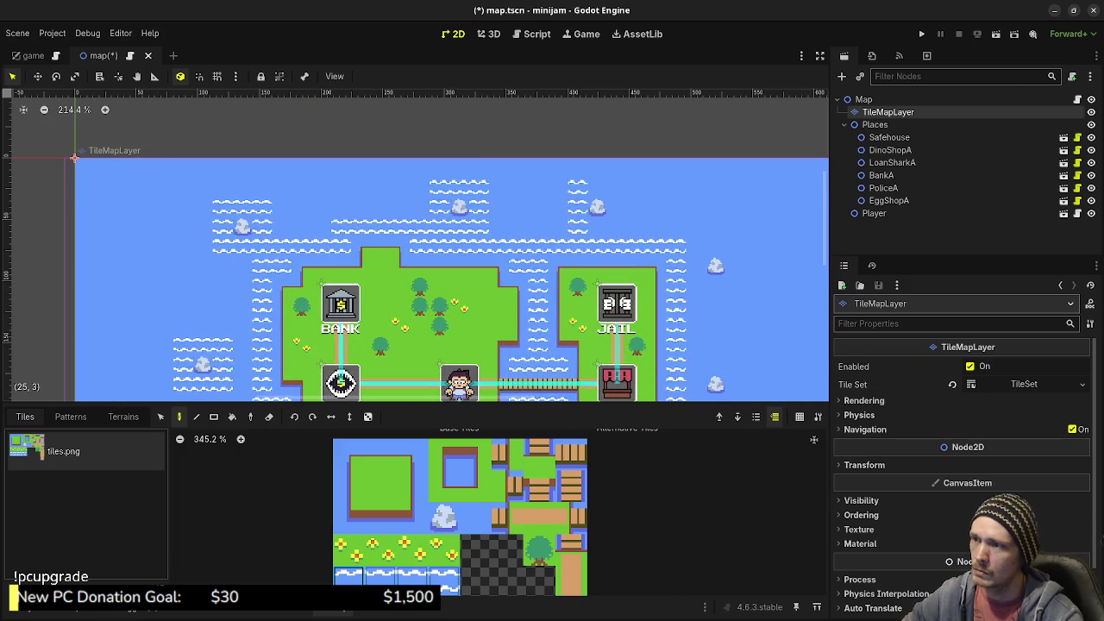
{"action": "scroll", "coordinate": [414, 250], "scroll_direction": "down", "scroll_amount": 1}
{"action": "scroll", "coordinate": [414, 259], "scroll_direction": "right", "scroll_amount": 2}
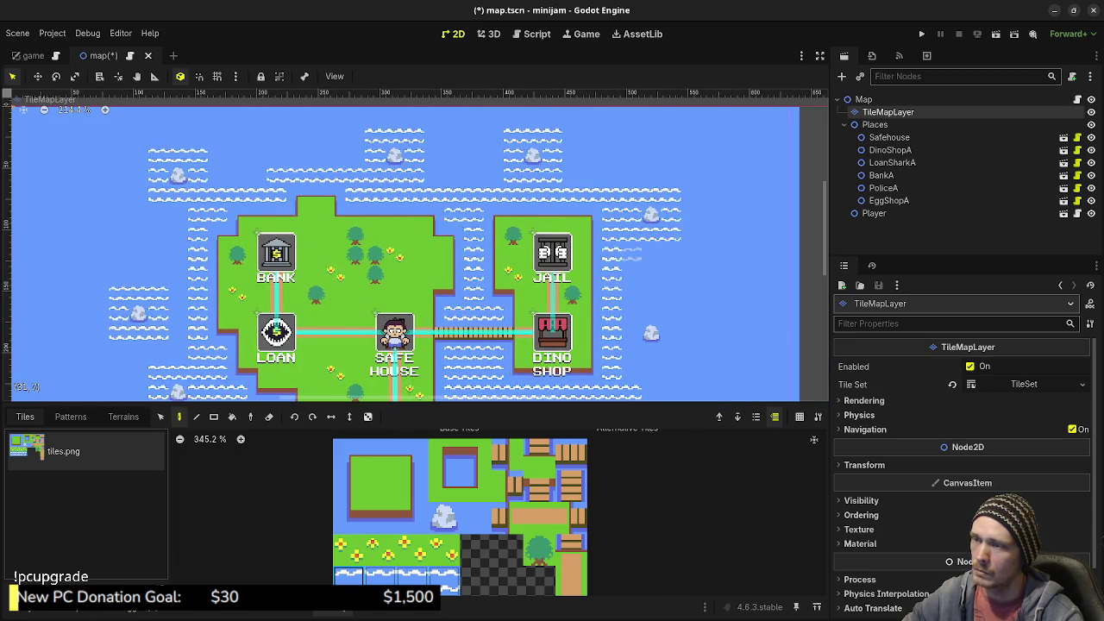
{"action": "scroll", "coordinate": [405, 250], "scroll_direction": "down", "scroll_amount": 2}
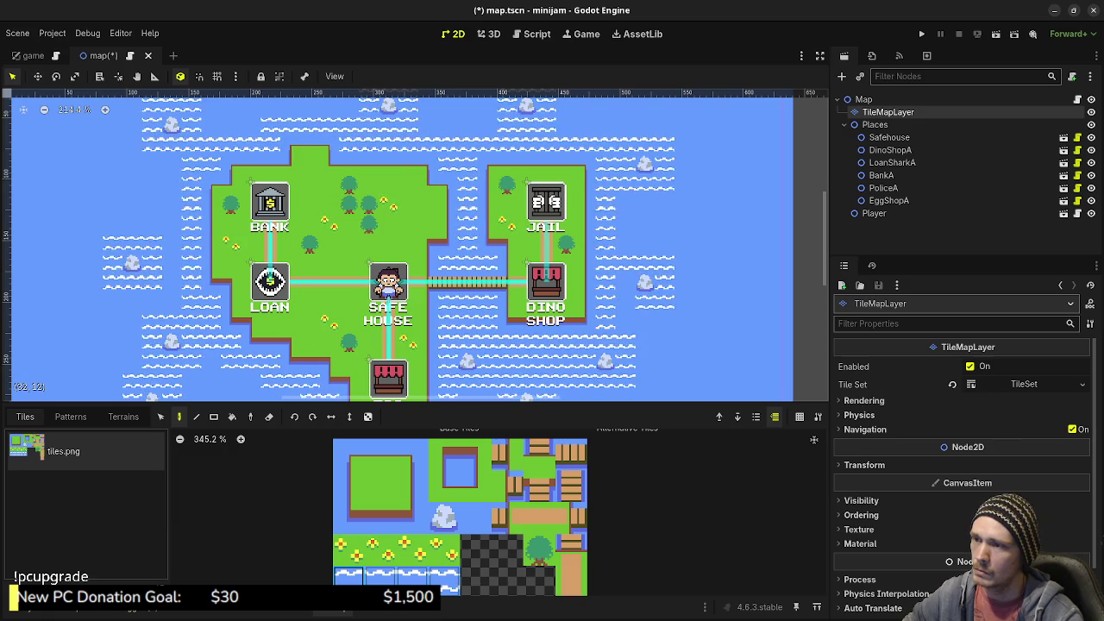
{"action": "scroll", "coordinate": [406, 250], "scroll_direction": "down", "scroll_amount": 1}
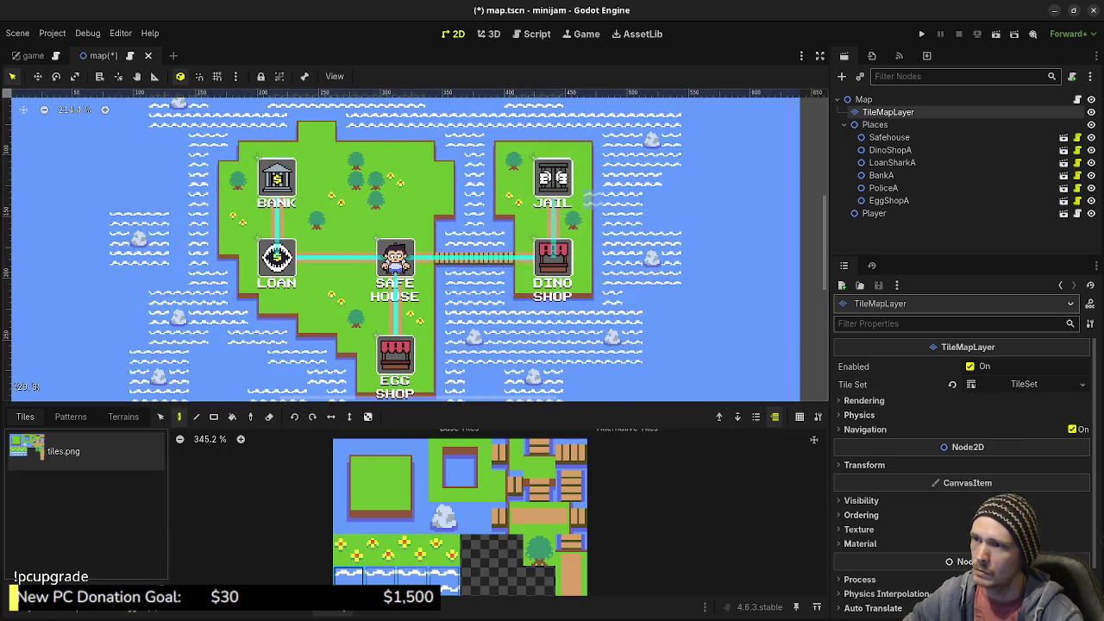
{"action": "scroll", "coordinate": [472, 172], "scroll_direction": "up", "scroll_amount": 5}
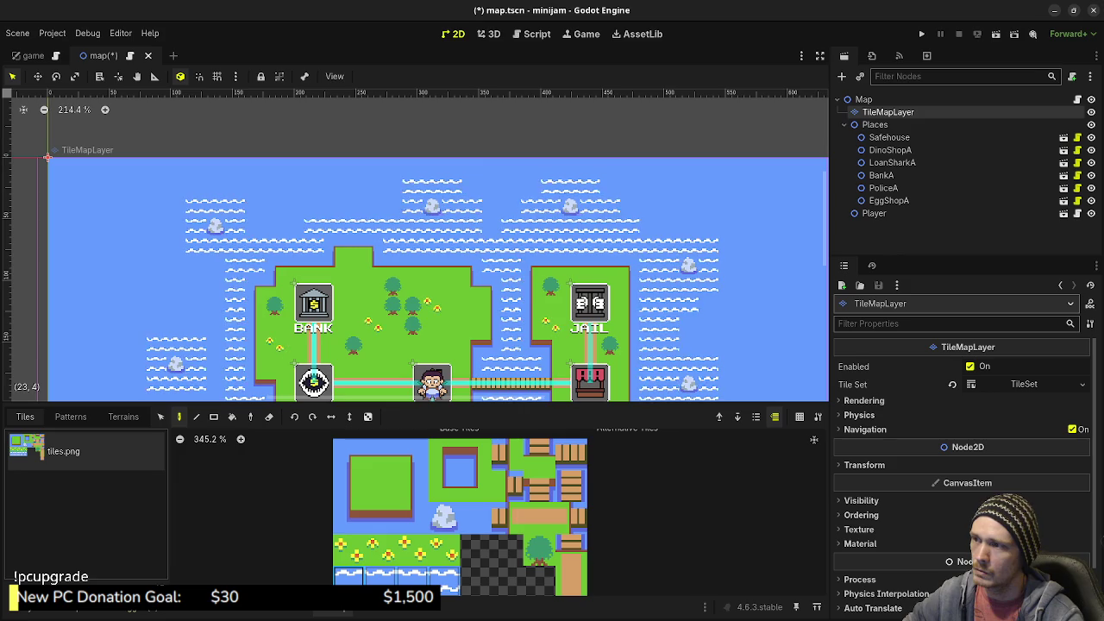
{"action": "scroll", "coordinate": [438, 276], "scroll_direction": "left", "scroll_amount": 4}
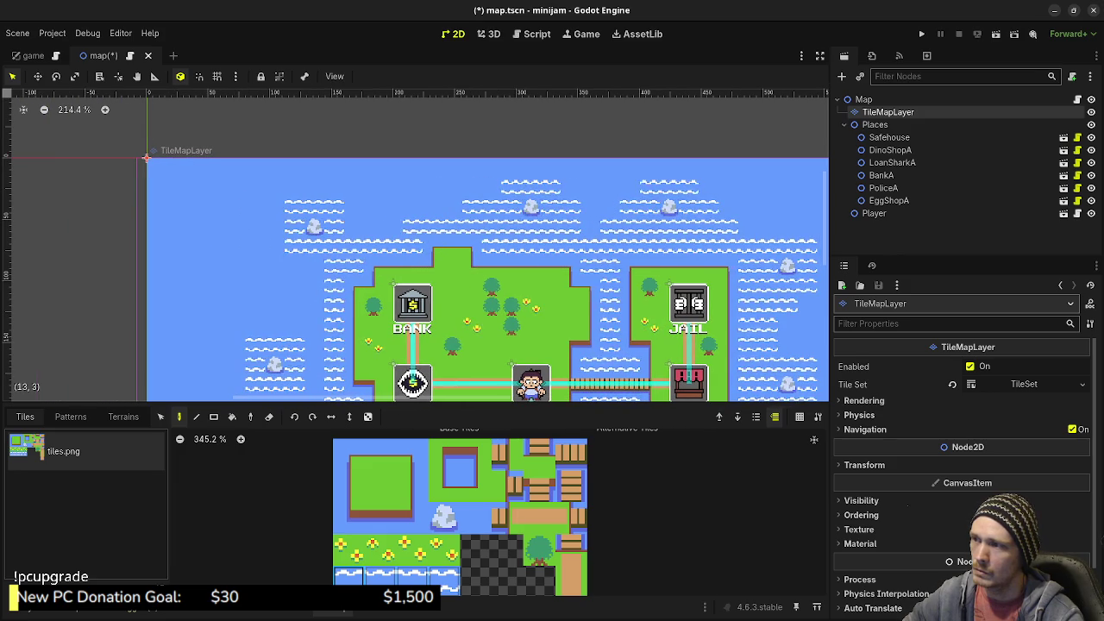
Check the southern water around the Egg Shop and zoom out to 146.4% to see the whole map
{"action": "left_click_drag", "start_coordinate": [396, 349], "coordinate": [484, 259]}
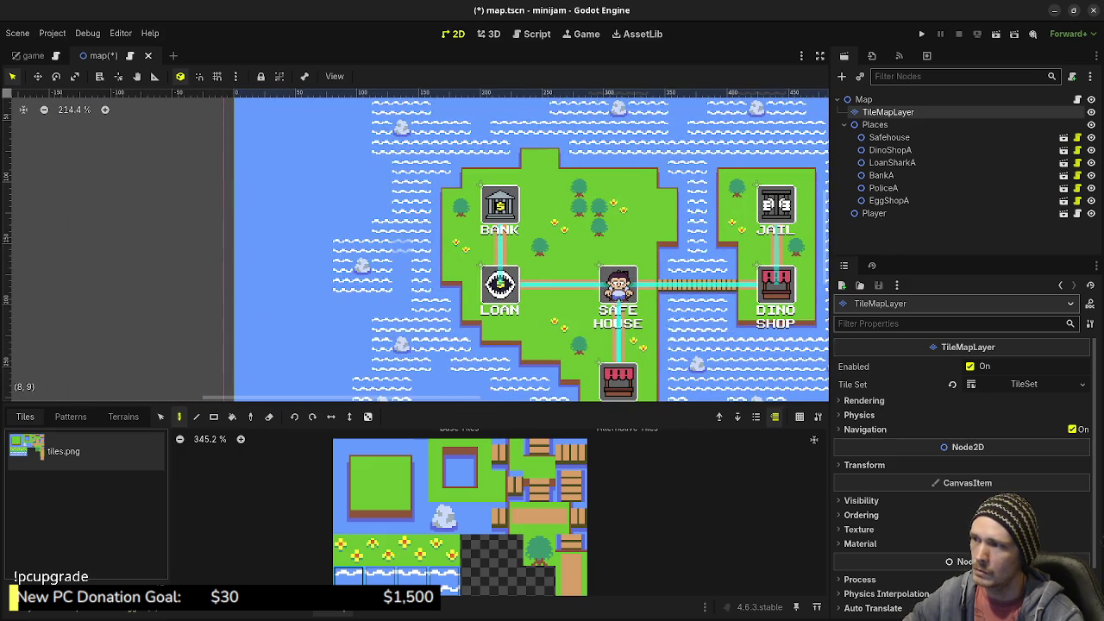
{"action": "scroll", "coordinate": [532, 246], "scroll_direction": "down", "scroll_amount": 2}
{"action": "scroll", "coordinate": [531, 246], "scroll_direction": "down", "scroll_amount": 2}
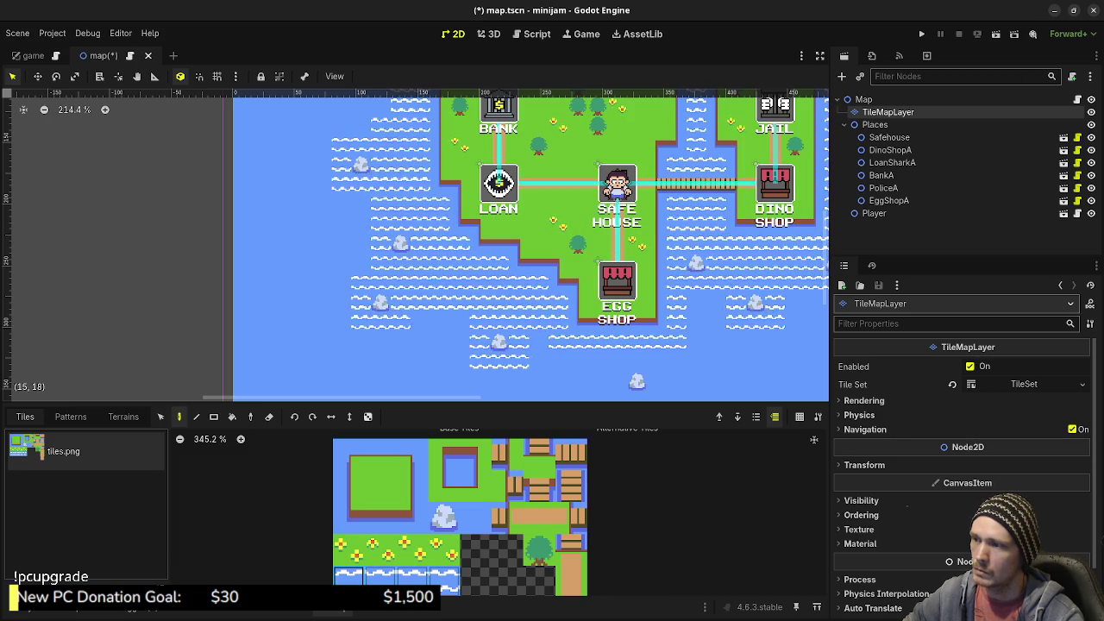
{"action": "scroll", "coordinate": [531, 245], "scroll_direction": "right", "scroll_amount": 2}
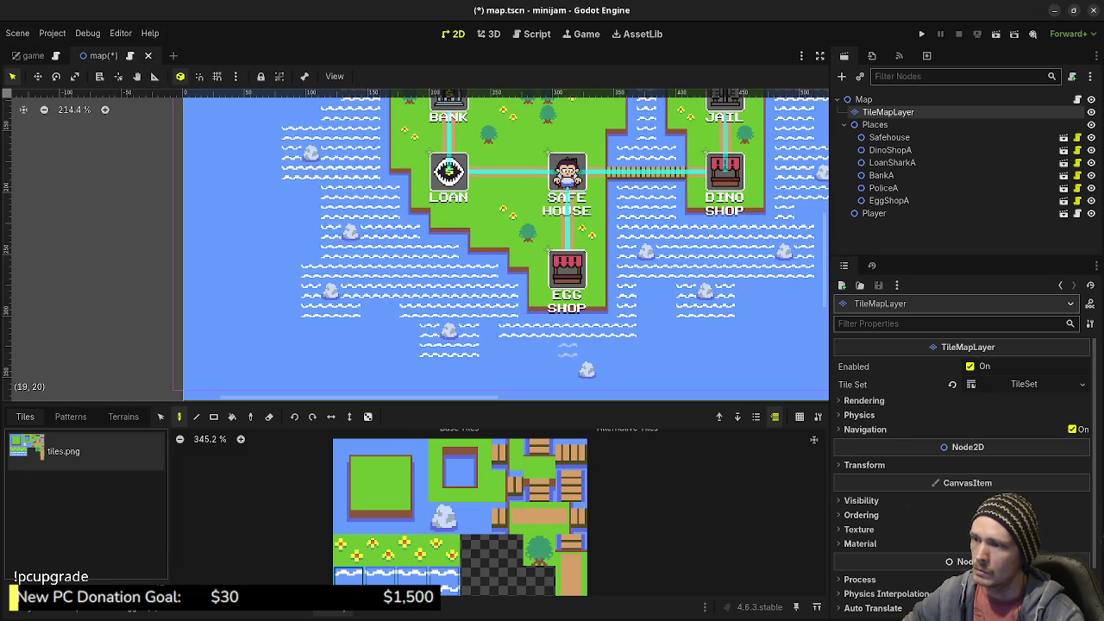
{"action": "scroll", "coordinate": [531, 246], "scroll_direction": "down", "scroll_amount": 2}
{"action": "scroll", "coordinate": [532, 246], "scroll_direction": "right", "scroll_amount": 1}
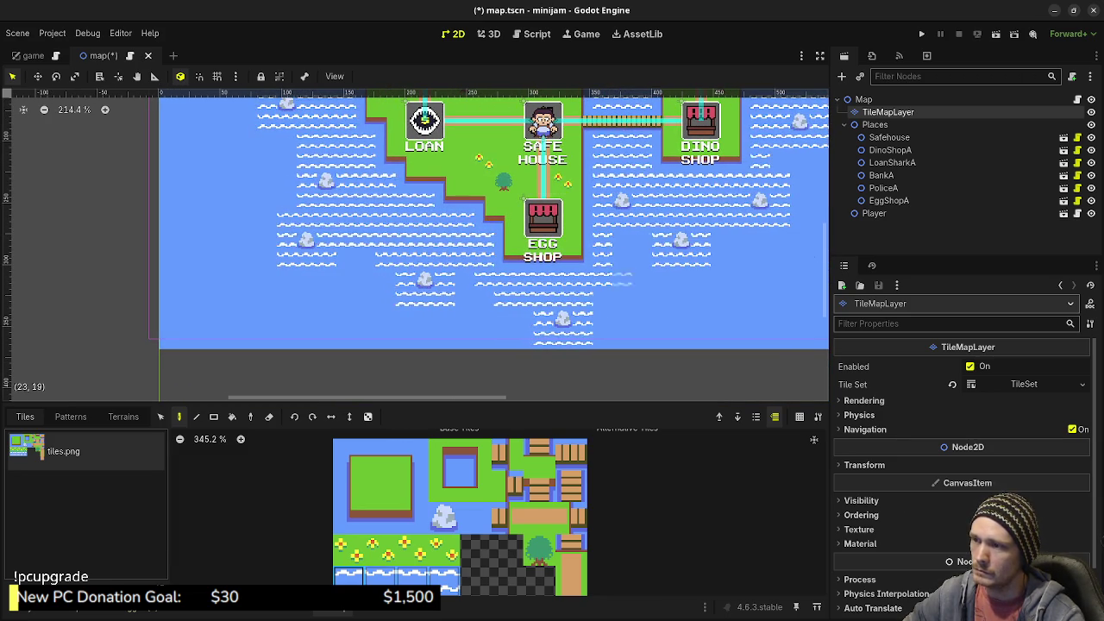
{"action": "scroll", "coordinate": [531, 245], "scroll_direction": "up", "scroll_amount": 1}
{"action": "scroll", "coordinate": [531, 246], "scroll_direction": "right", "scroll_amount": 1}
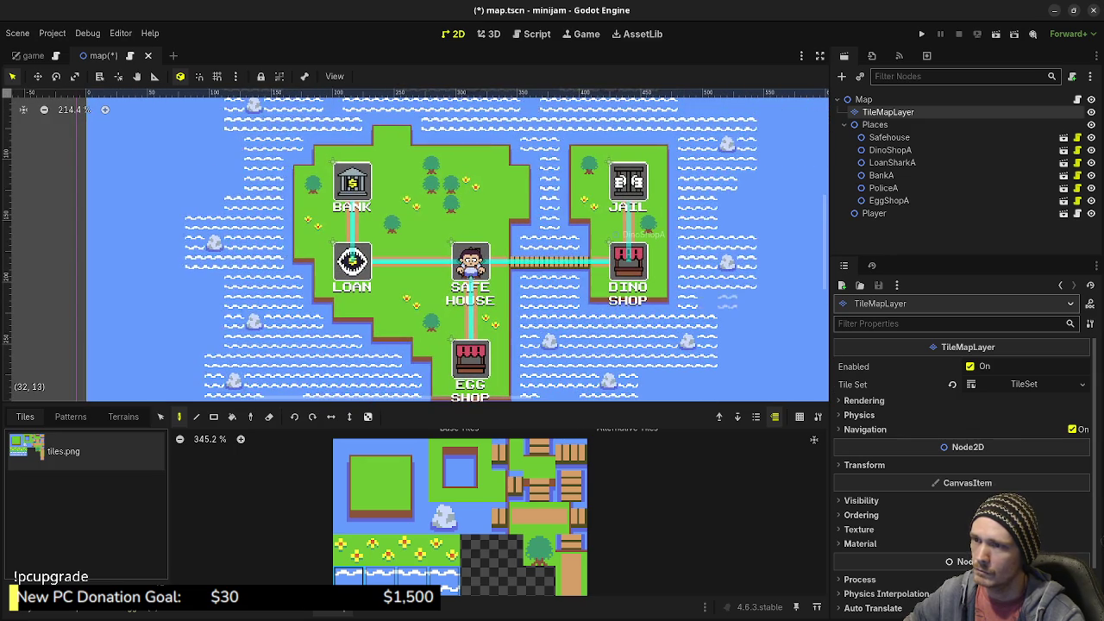
{"action": "left_click_drag", "start_coordinate": [587, 282], "coordinate": [695, 345]}
{"action": "scroll", "coordinate": [695, 345], "scroll_direction": "down", "scroll_amount": 5}
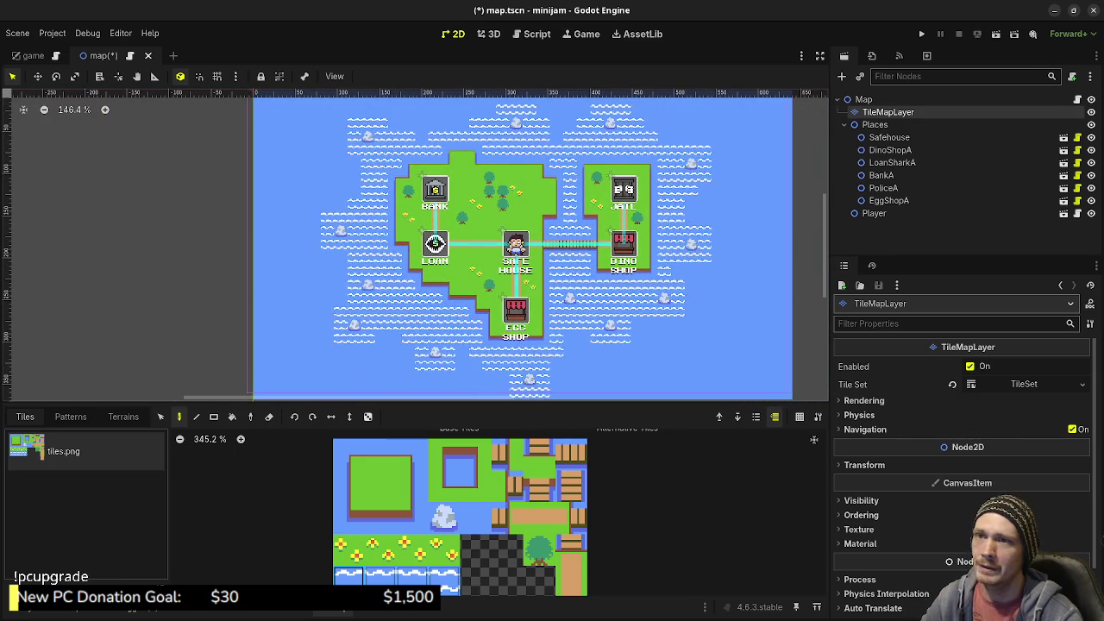
Save and play-test the wave-ringed map, stop the game, then switch to the Aseprite mockup
{"action": "key", "text": "F5"}
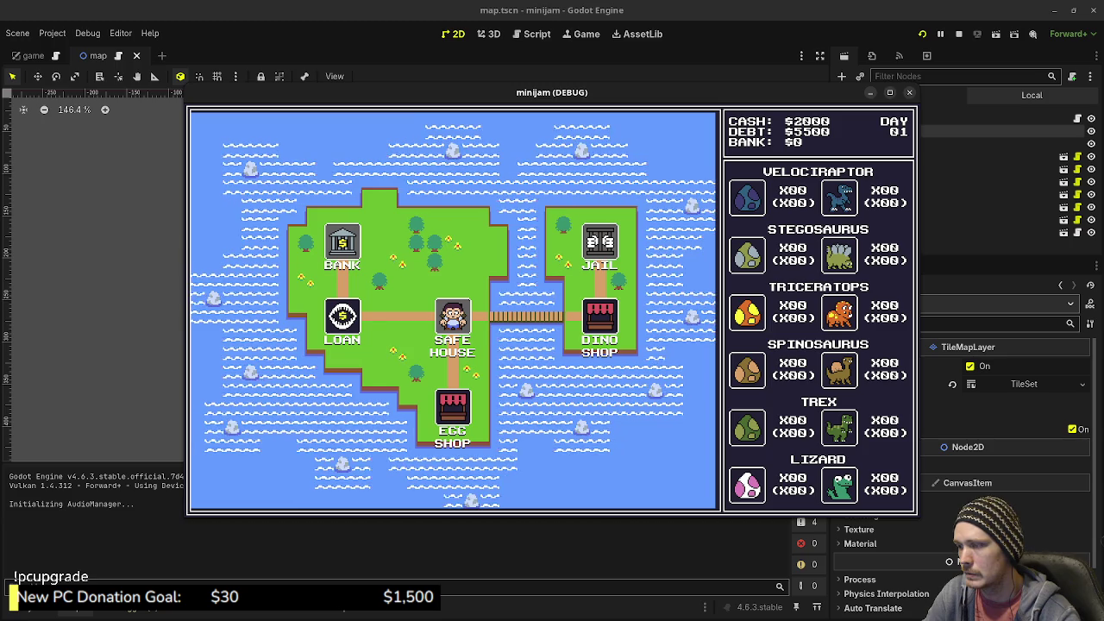
{"action": "key", "text": "F8"}
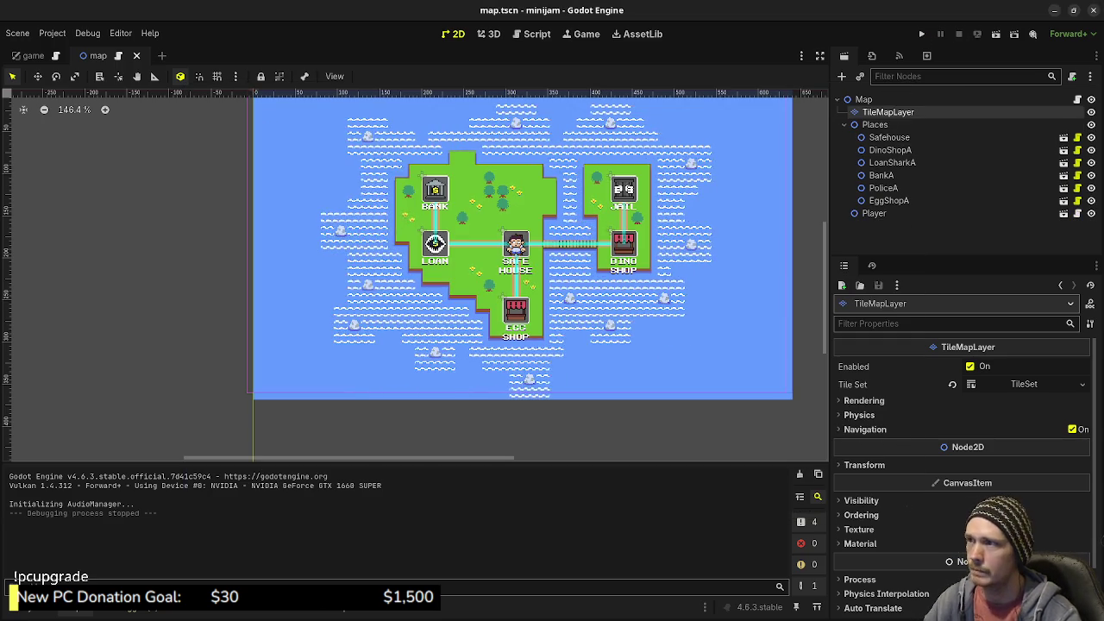
{"action": "key", "text": "alt+Tab"}
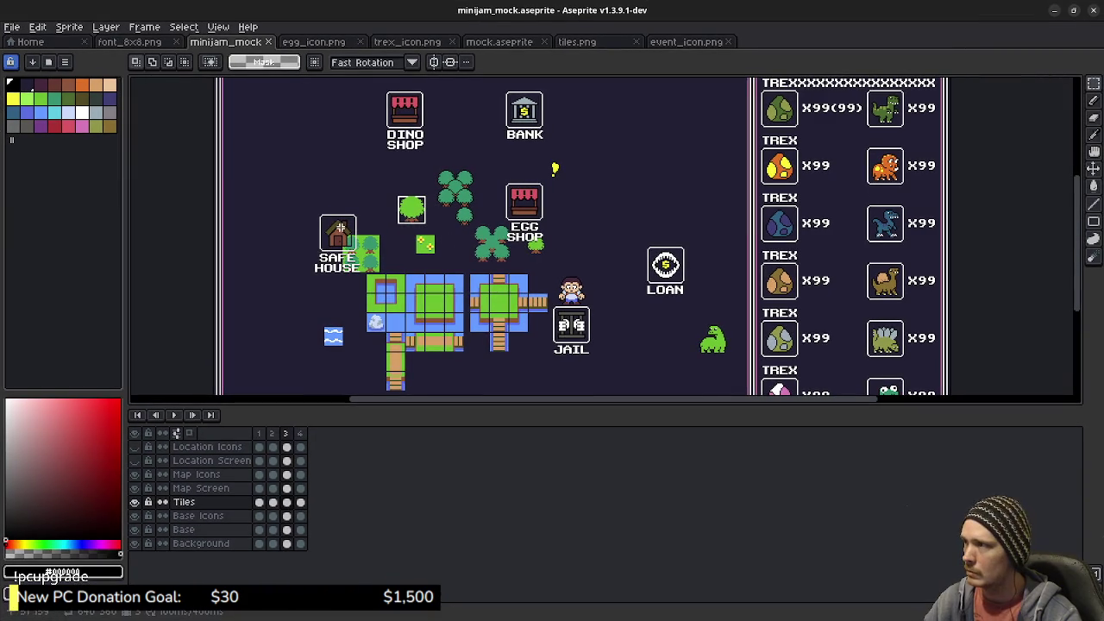
Select a tile-sized area below the wave tile and fill it with water blue in frames 1–4
{"action": "scroll", "coordinate": [413, 327], "scroll_direction": "down", "scroll_amount": 3}
{"action": "scroll", "coordinate": [455, 271], "scroll_direction": "up", "scroll_amount": 4}
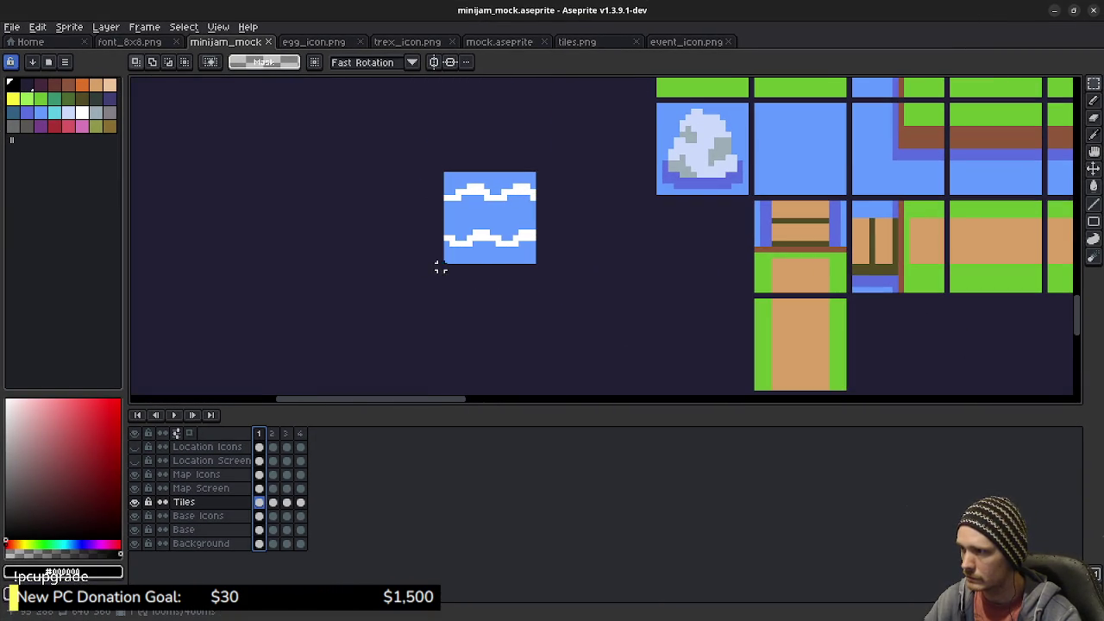
{"action": "left_click", "coordinate": [452, 273]}
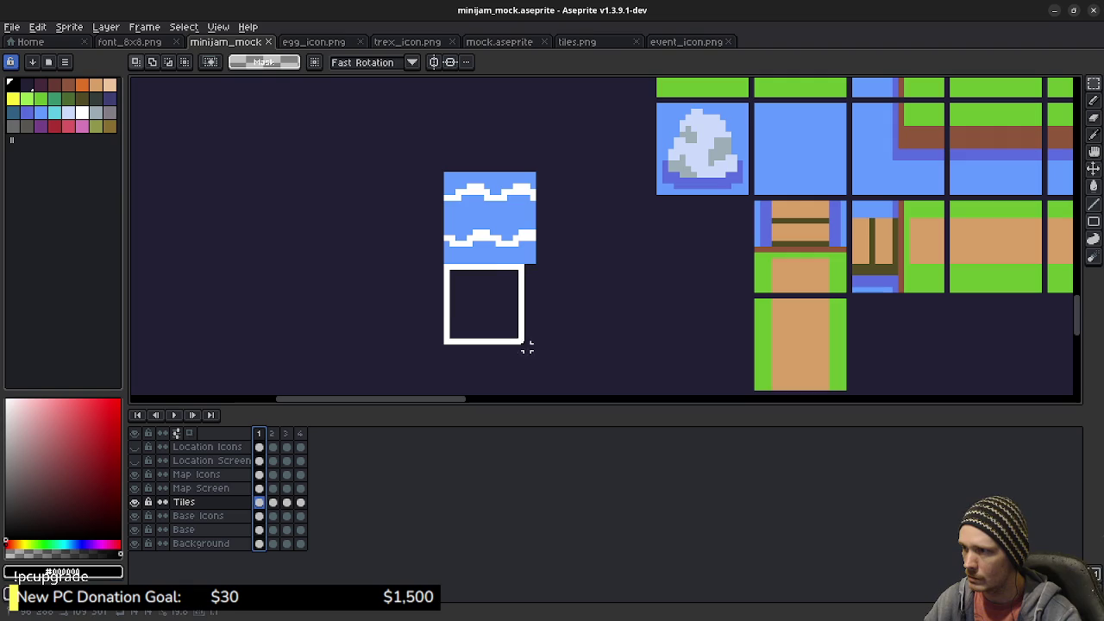
{"action": "left_click_drag", "start_coordinate": [532, 360], "coordinate": [536, 356]}
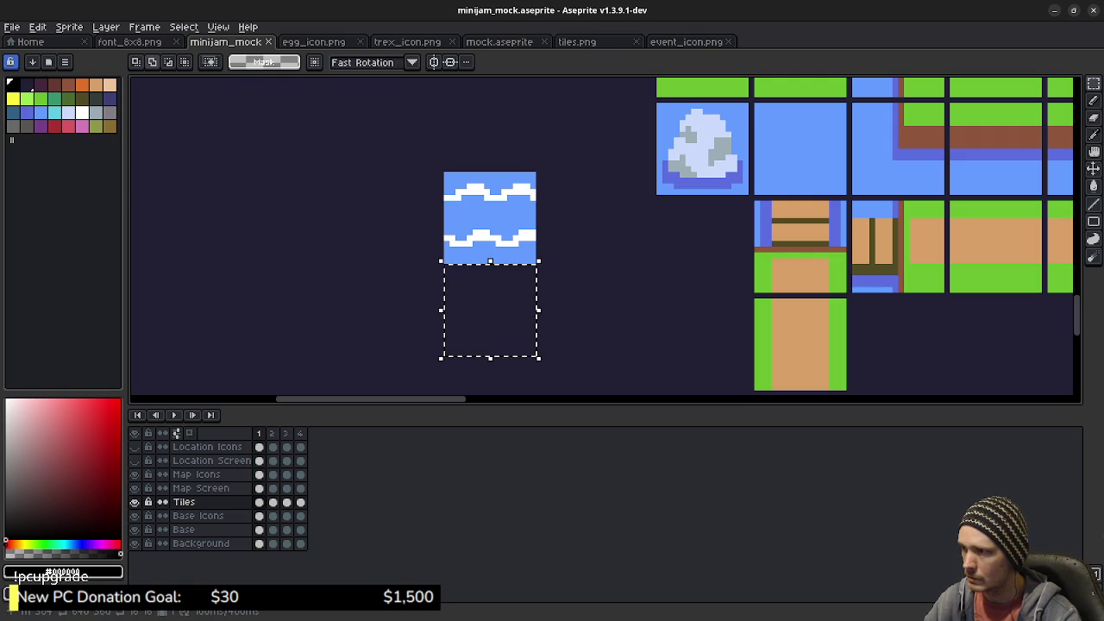
{"action": "left_click", "coordinate": [473, 258], "text": "alt"}
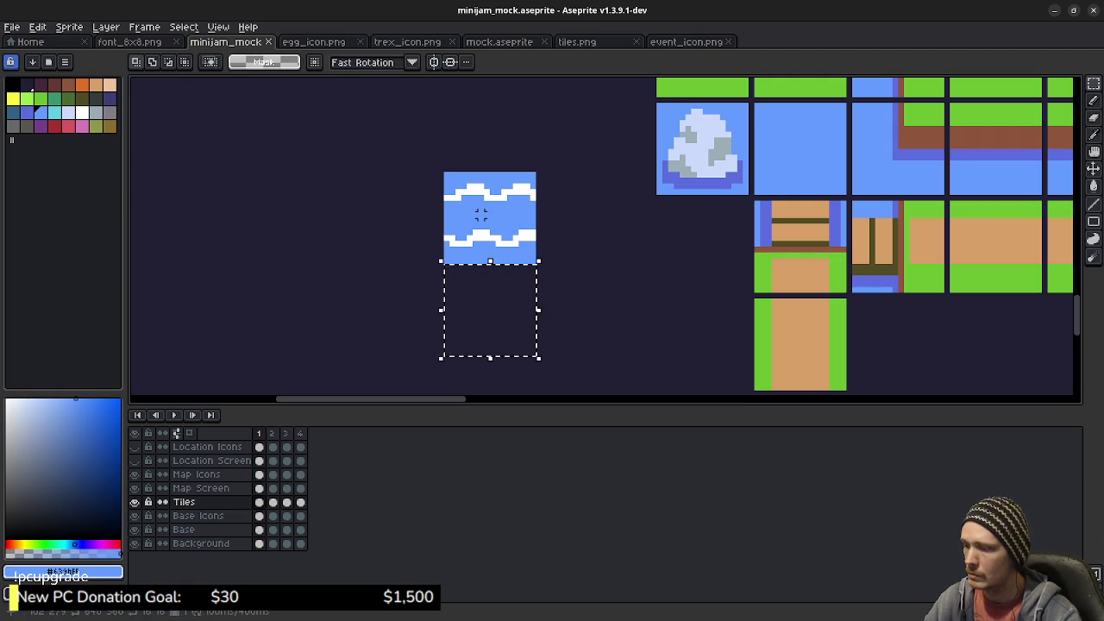
{"action": "key", "text": "g"}
{"action": "left_click", "coordinate": [490, 311]}
{"action": "left_click", "coordinate": [272, 433]}
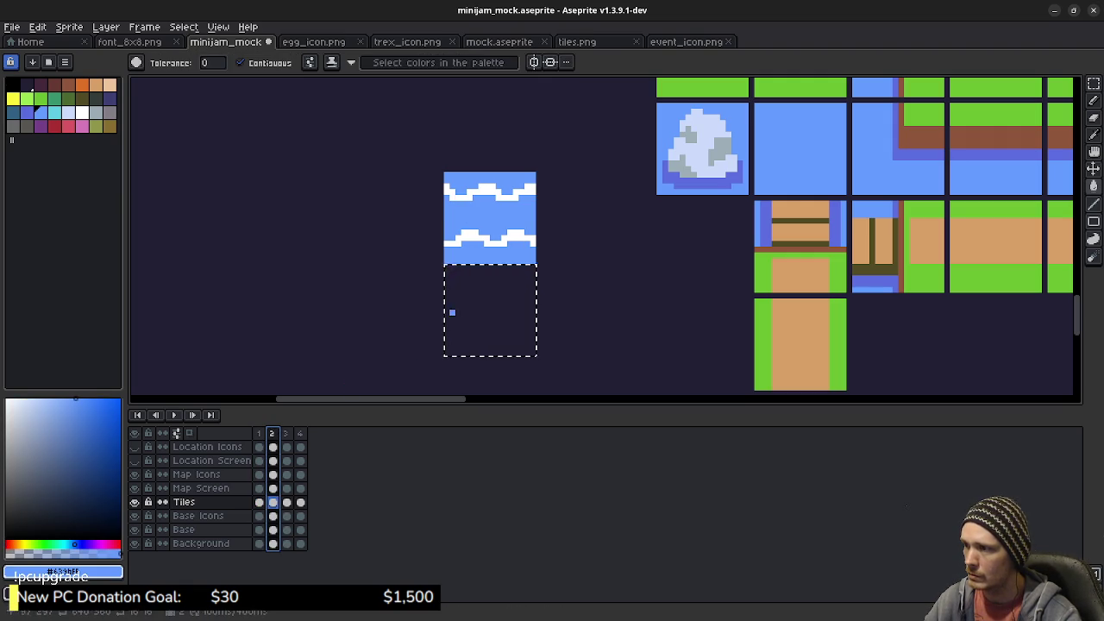
{"action": "left_click", "coordinate": [448, 313]}
{"action": "key", "text": "Right"}
{"action": "left_click", "coordinate": [485, 315]}
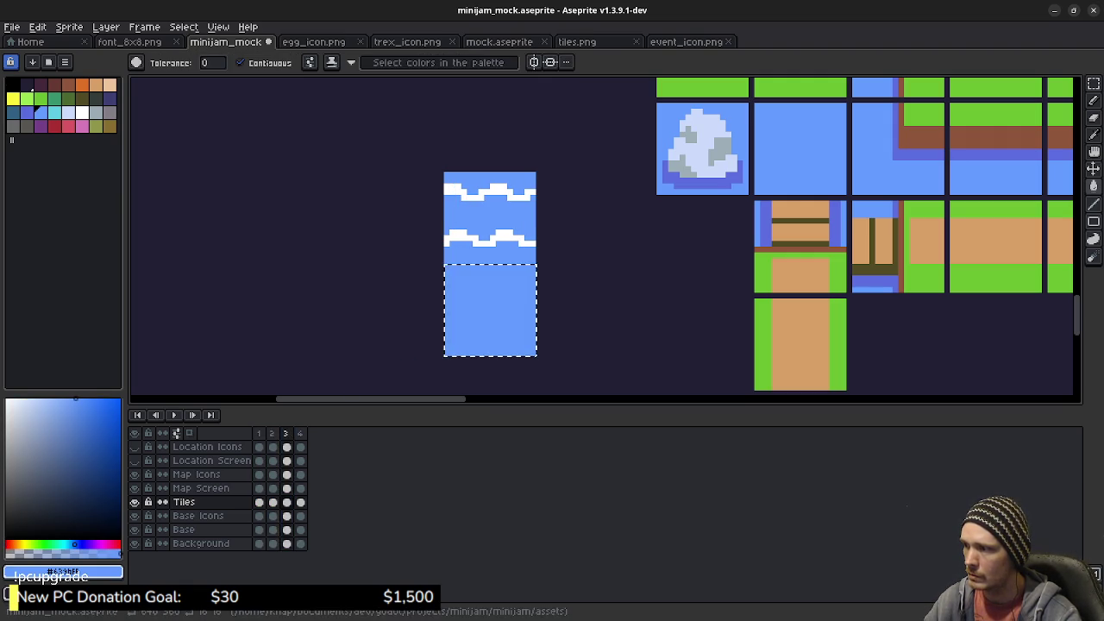
{"action": "key", "text": "Right"}
{"action": "left_click", "coordinate": [486, 316]}
{"action": "key", "text": "Right"}
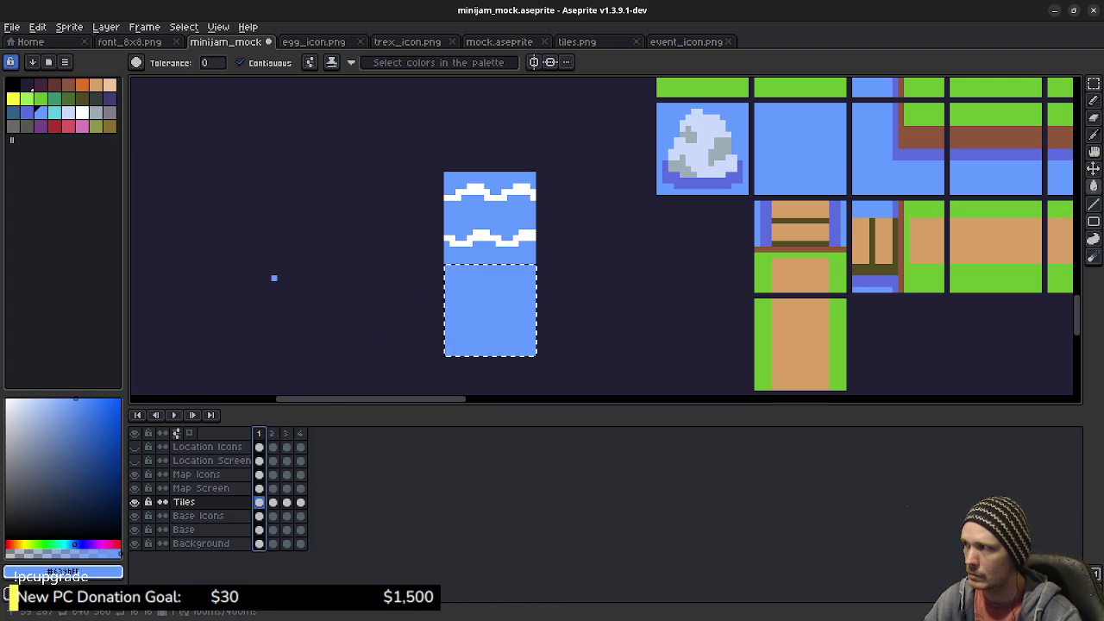
Draw a white Λ-shaped wave crest on the new blue tile in frame 1
{"action": "left_click", "coordinate": [457, 237], "text": "alt"}
{"action": "scroll", "coordinate": [480, 315], "scroll_direction": "up", "scroll_amount": 2}
{"action": "key", "text": "b"}
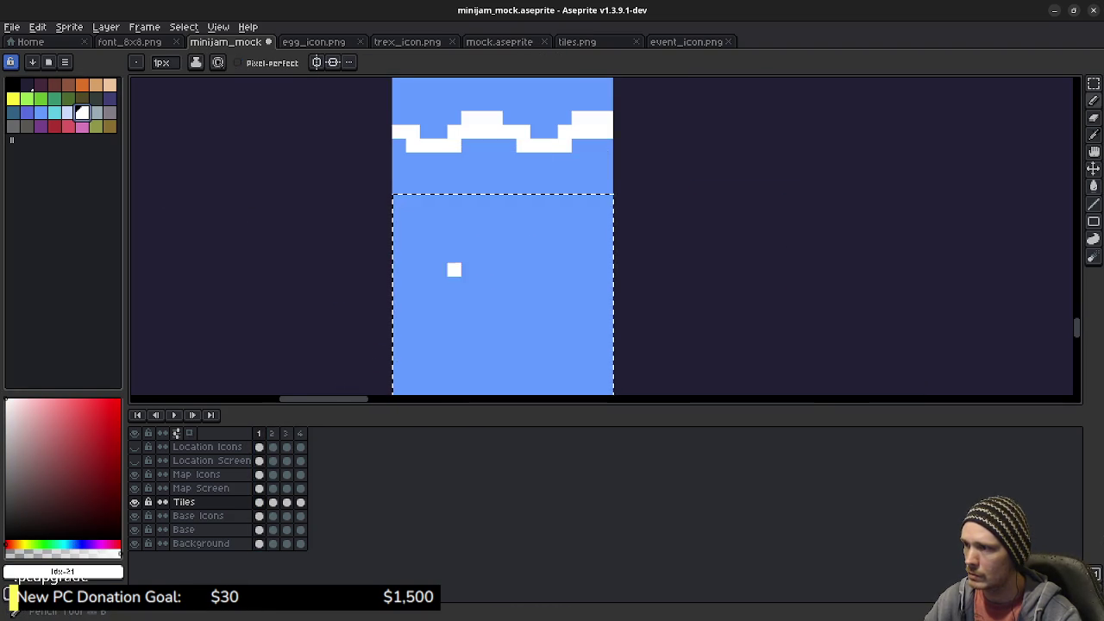
{"action": "scroll", "coordinate": [451, 266], "scroll_direction": "down", "scroll_amount": 2}
{"action": "left_click", "coordinate": [417, 224]}
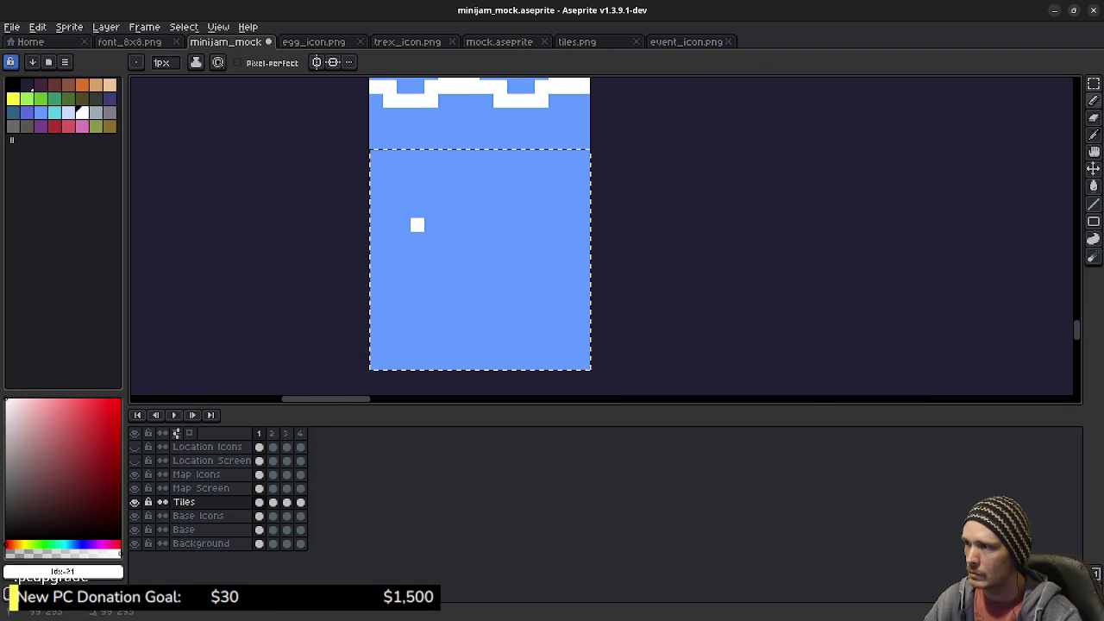
{"action": "left_click_drag", "start_coordinate": [430, 211], "coordinate": [444, 211]}
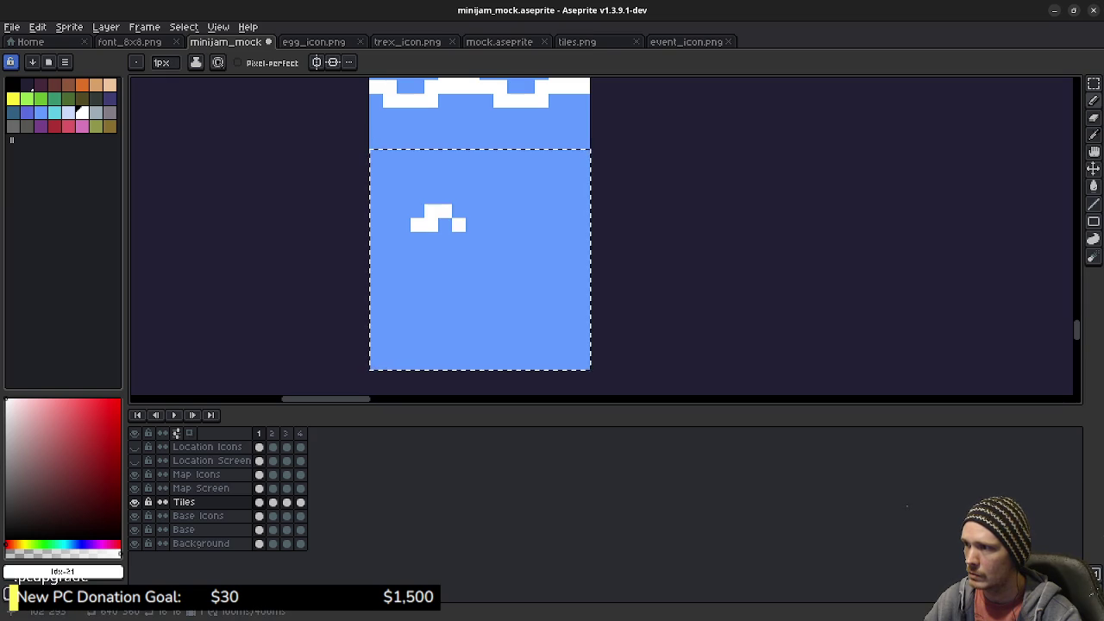
{"action": "left_click", "coordinate": [444, 196]}
{"action": "left_click", "coordinate": [459, 211]}
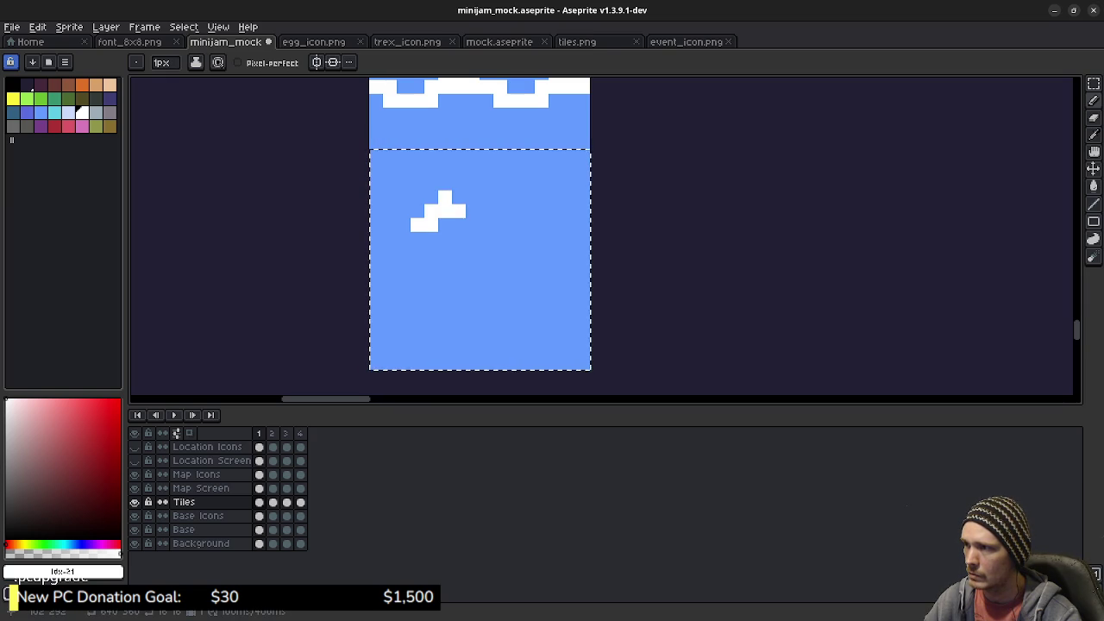
{"action": "left_click", "coordinate": [458, 224]}
{"action": "left_click", "coordinate": [473, 224]}
{"action": "left_click", "coordinate": [514, 293]}
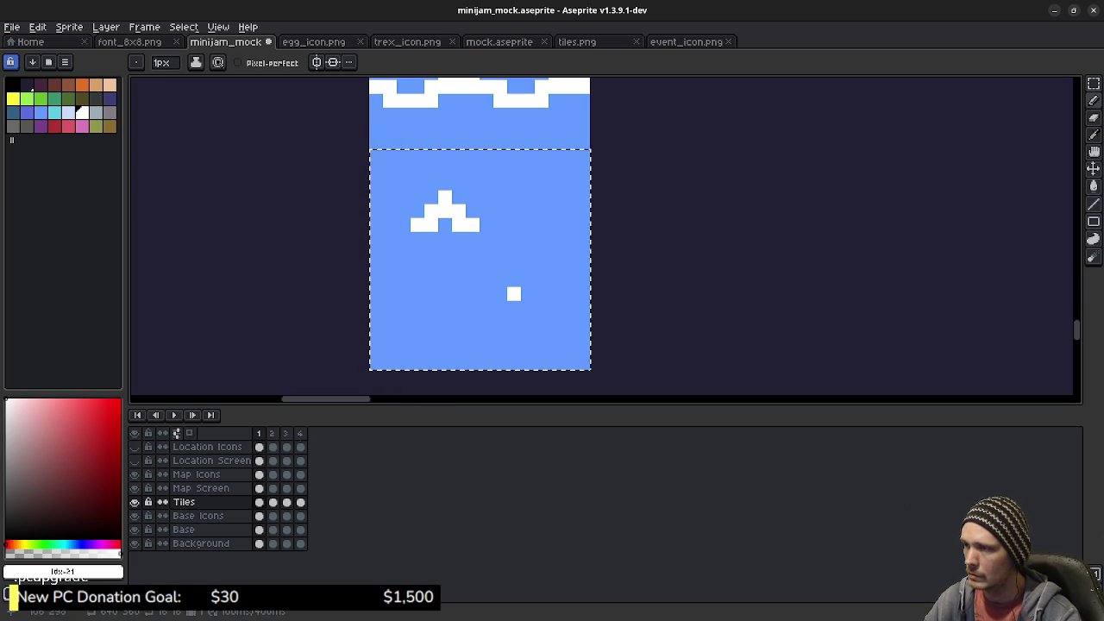
{"action": "key", "text": "v"}
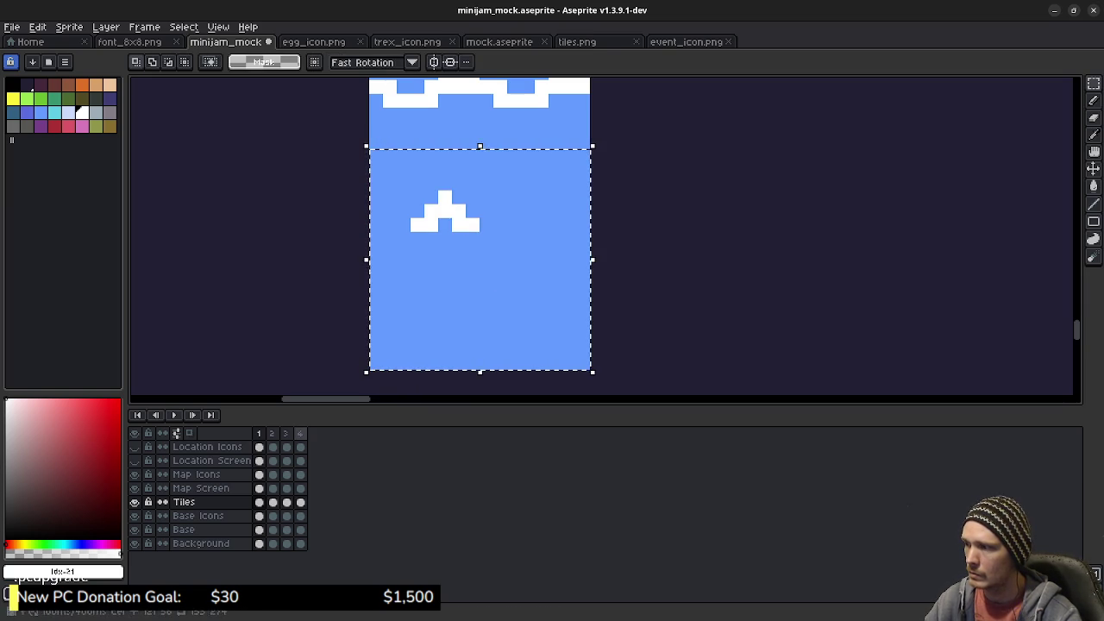
Copy the white Λ crest and place the copy lower right on the water tile
{"action": "key", "text": "ctrl+d"}
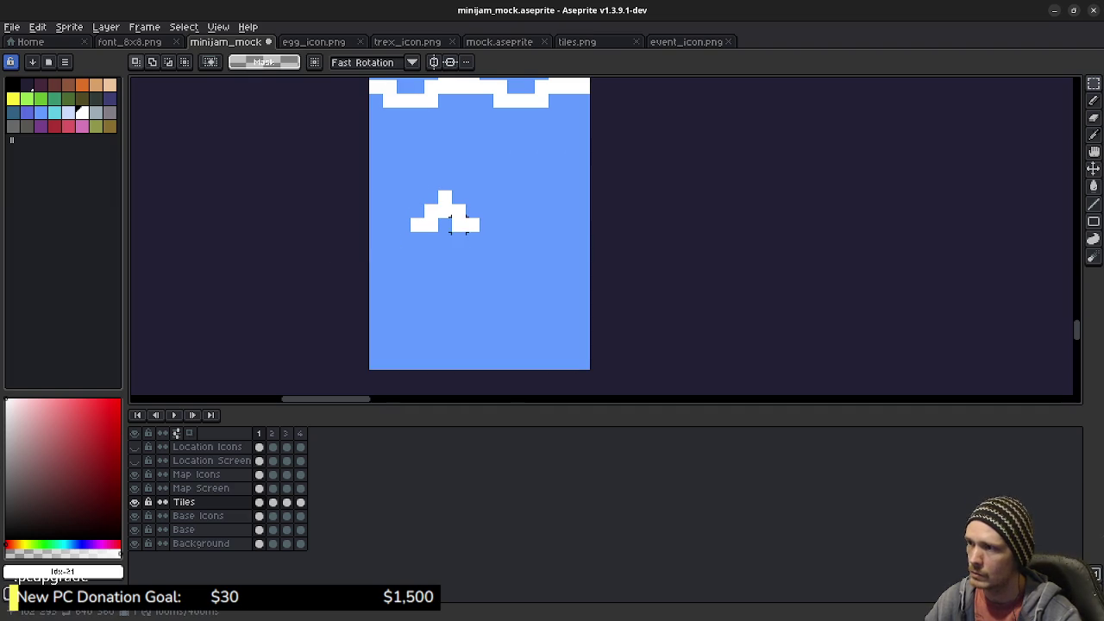
{"action": "mouse_move", "coordinate": [407, 188]}
{"action": "left_mouse_down"}
{"action": "mouse_move", "coordinate": [443, 221]}
{"action": "mouse_move", "coordinate": [482, 234]}
{"action": "mouse_move", "coordinate": [444, 212]}
{"action": "mouse_move", "coordinate": [472, 267]}
{"action": "mouse_move", "coordinate": [513, 307]}
{"action": "left_mouse_up"}
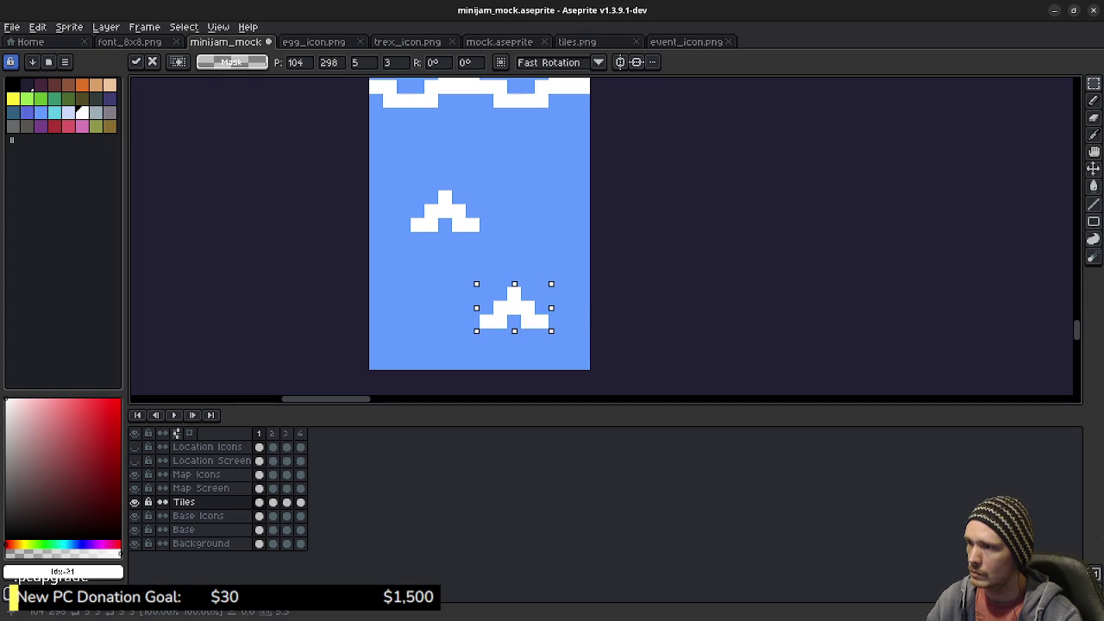
{"action": "key", "text": "Down"}
{"action": "key", "text": "Up"}
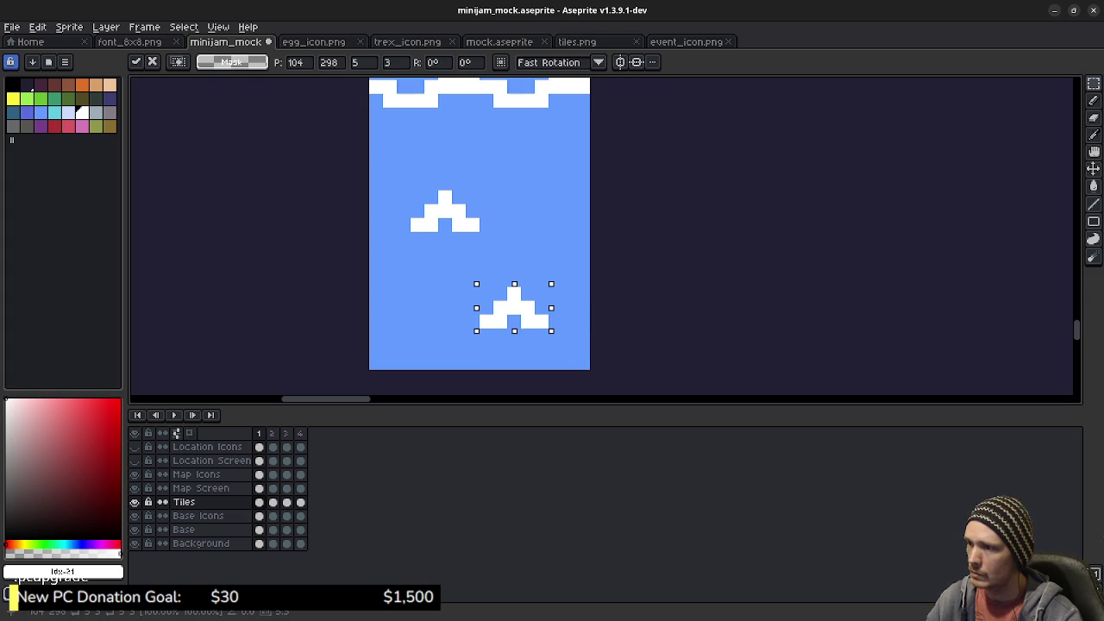
{"action": "mouse_move", "coordinate": [411, 189]}
{"action": "left_mouse_down"}
{"action": "mouse_move", "coordinate": [438, 228]}
{"action": "mouse_move", "coordinate": [481, 234]}
{"action": "left_mouse_up"}
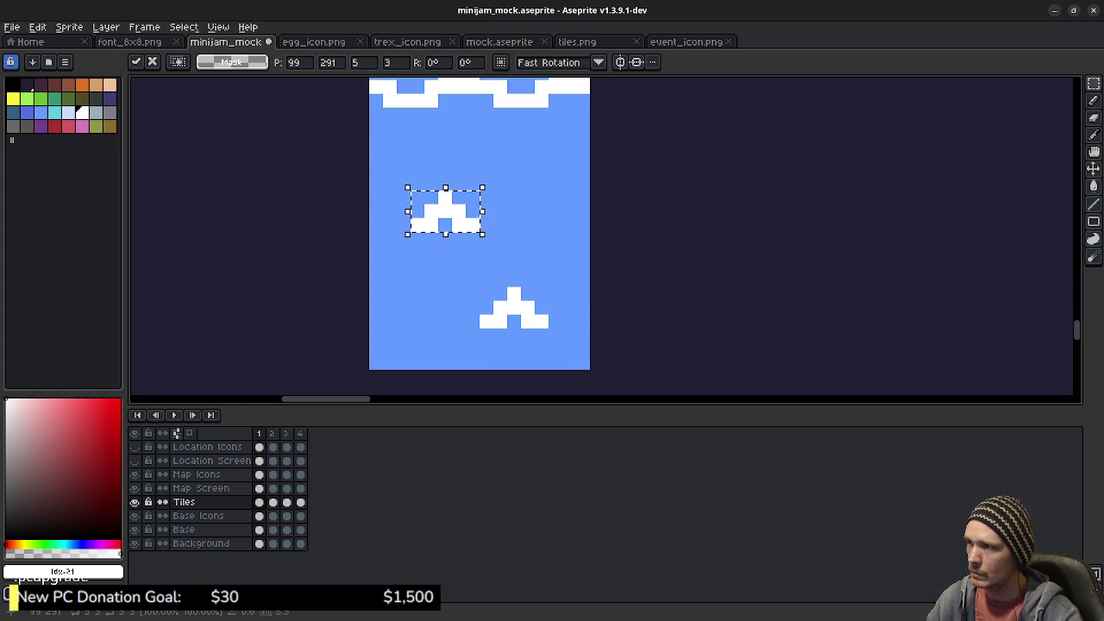
{"action": "scroll", "coordinate": [487, 237], "scroll_direction": "up", "scroll_amount": 2}
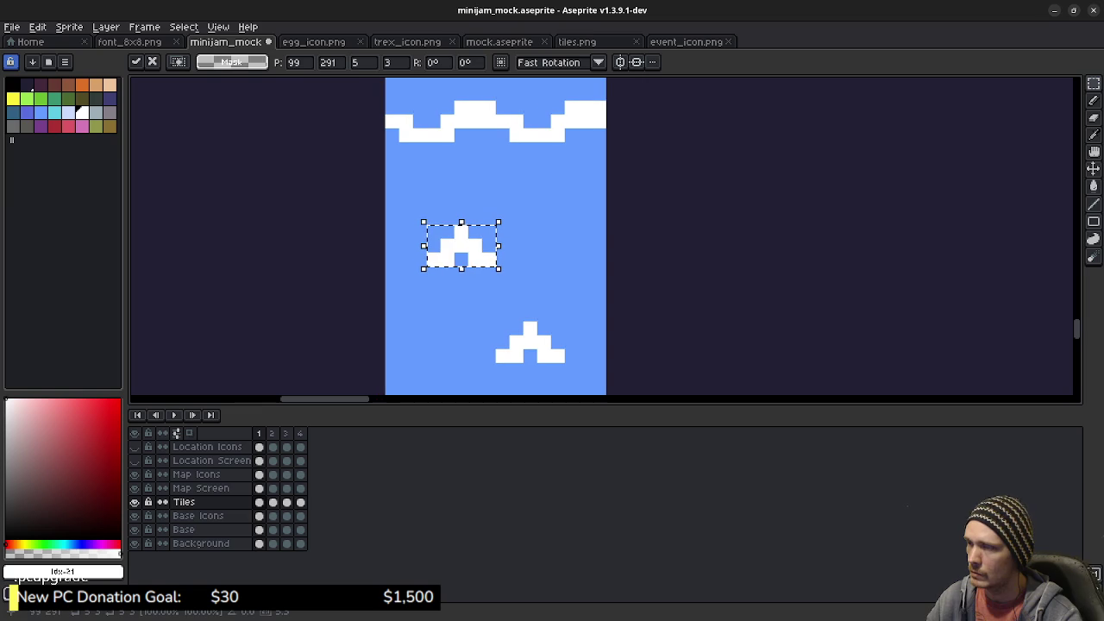
{"action": "scroll", "coordinate": [557, 258], "scroll_direction": "down", "scroll_amount": 2}
{"action": "left_click", "coordinate": [562, 298]}
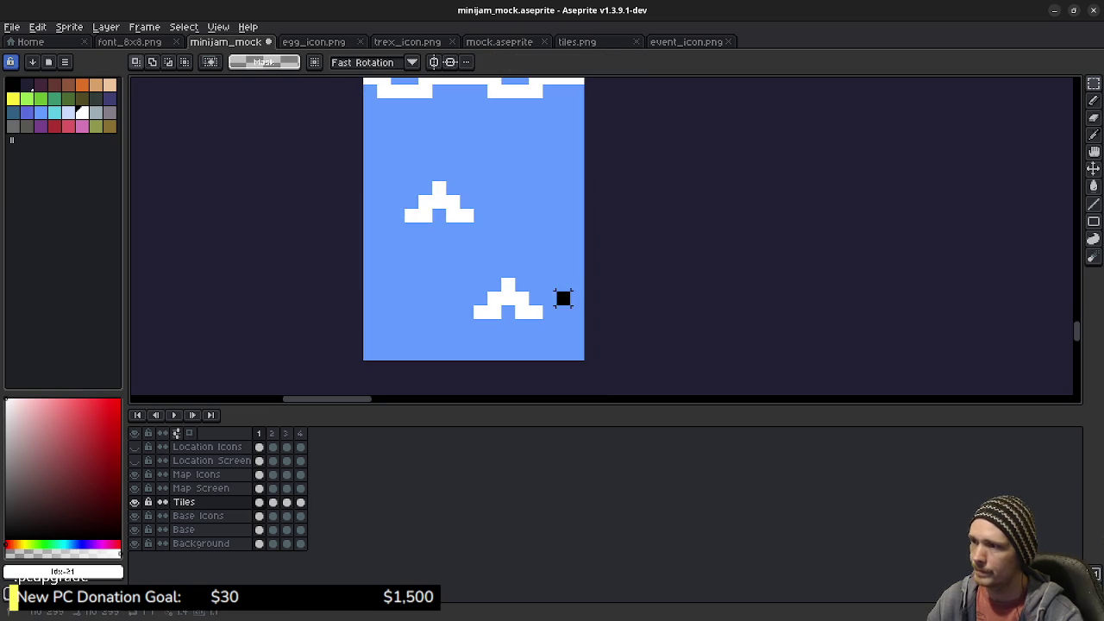
Cut and paste the whole water tile back in place, then shift it down one pixel
{"action": "mouse_move", "coordinate": [574, 352]}
{"action": "left_mouse_down"}
{"action": "mouse_move", "coordinate": [434, 236]}
{"action": "mouse_move", "coordinate": [375, 153]}
{"action": "mouse_move", "coordinate": [352, 143]}
{"action": "left_mouse_up"}
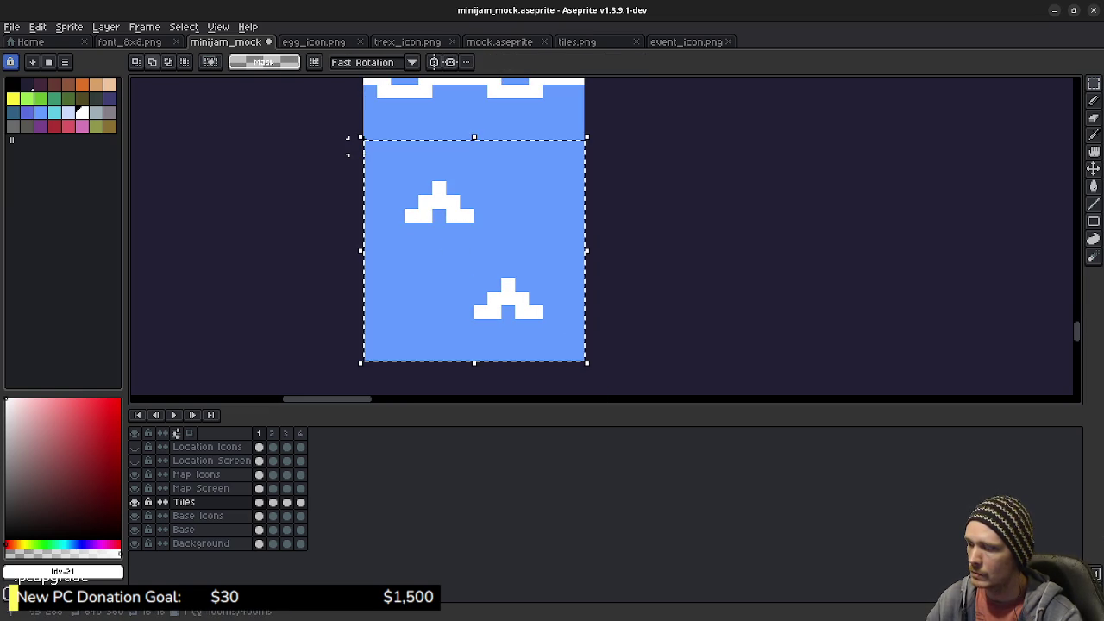
{"action": "key", "text": "ctrl+x"}
{"action": "key", "text": "ctrl+v"}
{"action": "key", "text": "Down"}
Copy the two-crest water tile from frame 1 into frames 2, 3 and 4
{"action": "left_click", "coordinate": [700, 188]}
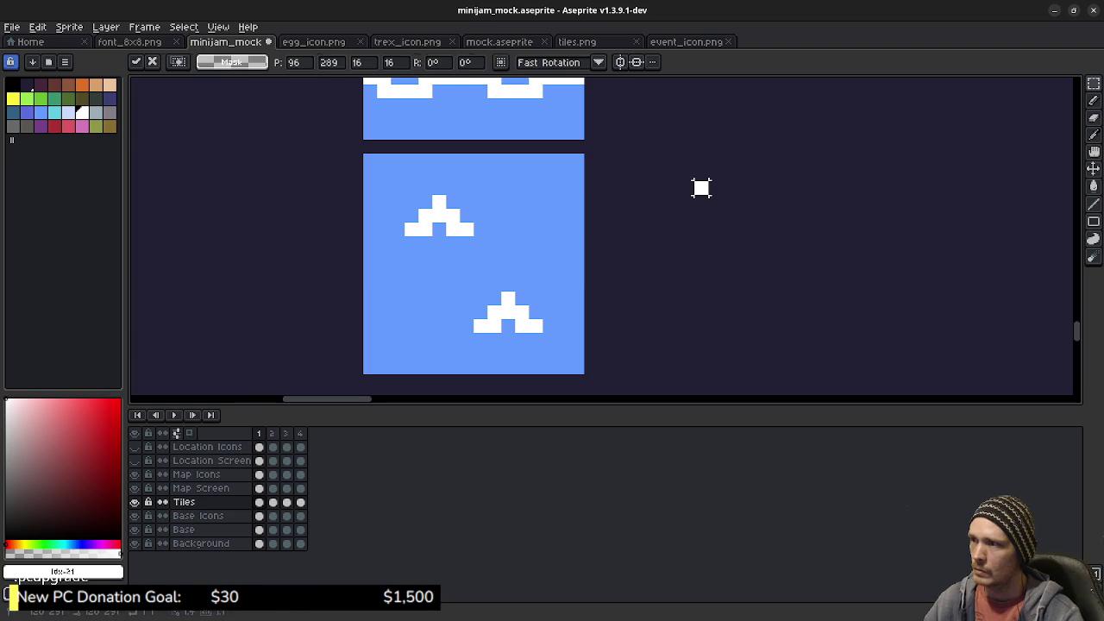
{"action": "left_click_drag", "start_coordinate": [362, 138], "coordinate": [586, 376]}
{"action": "key", "text": "ctrl+c"}
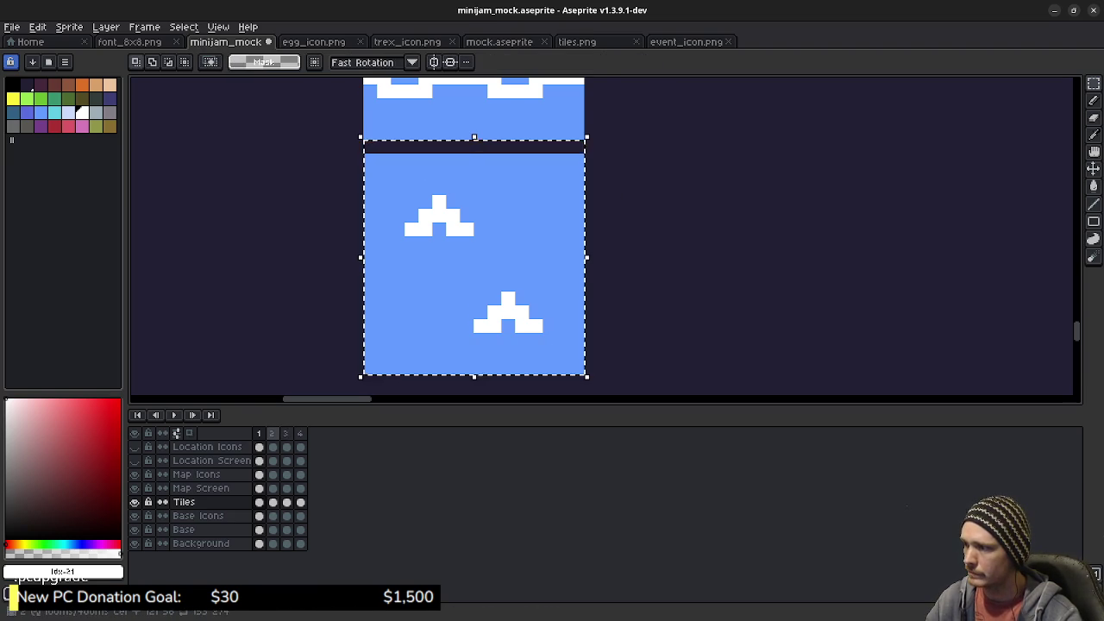
{"action": "left_click", "coordinate": [272, 432]}
{"action": "key", "text": "ctrl+v"}
{"action": "left_click", "coordinate": [285, 433]}
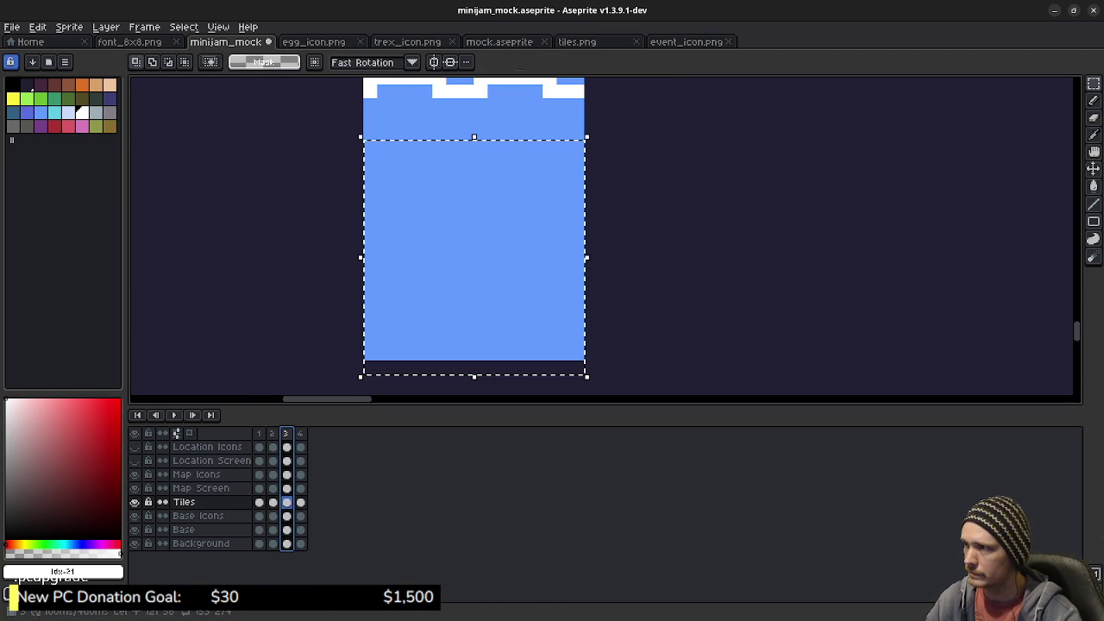
{"action": "left_click", "coordinate": [299, 433]}
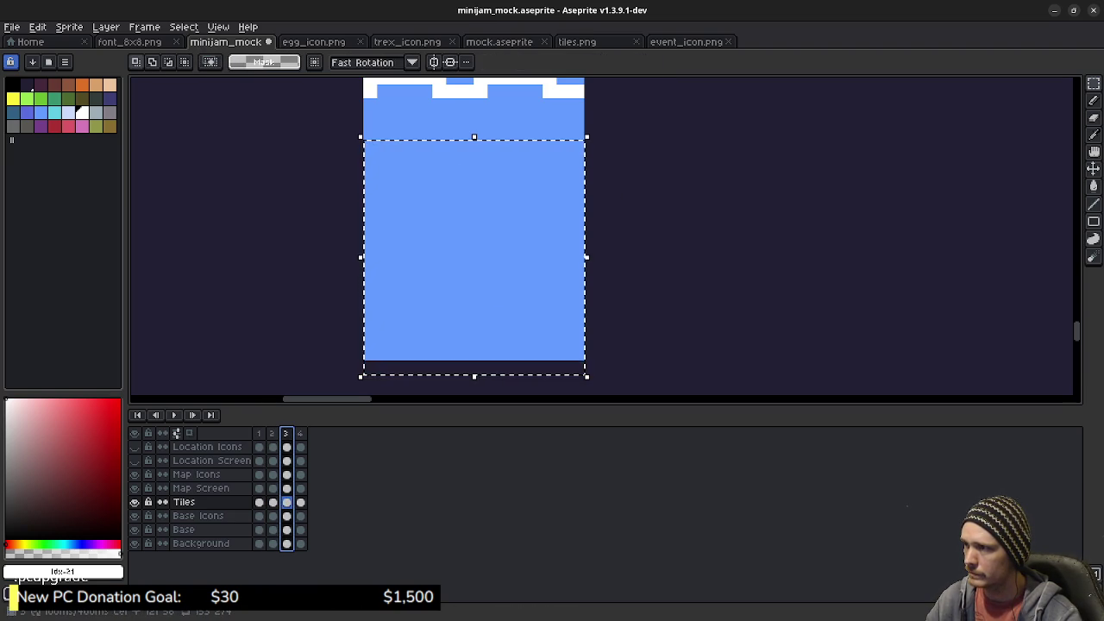
{"action": "key", "text": "ctrl+v"}
{"action": "left_click", "coordinate": [299, 432]}
{"action": "key", "text": "ctrl+v"}
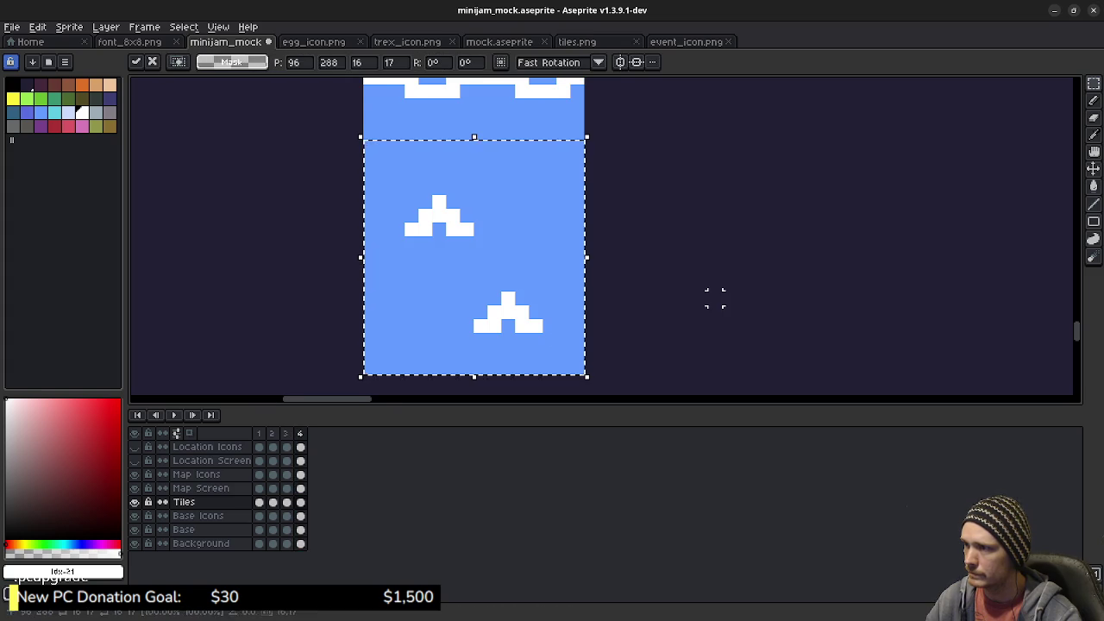
{"action": "left_click", "coordinate": [684, 298]}
{"action": "left_click", "coordinate": [258, 433]}
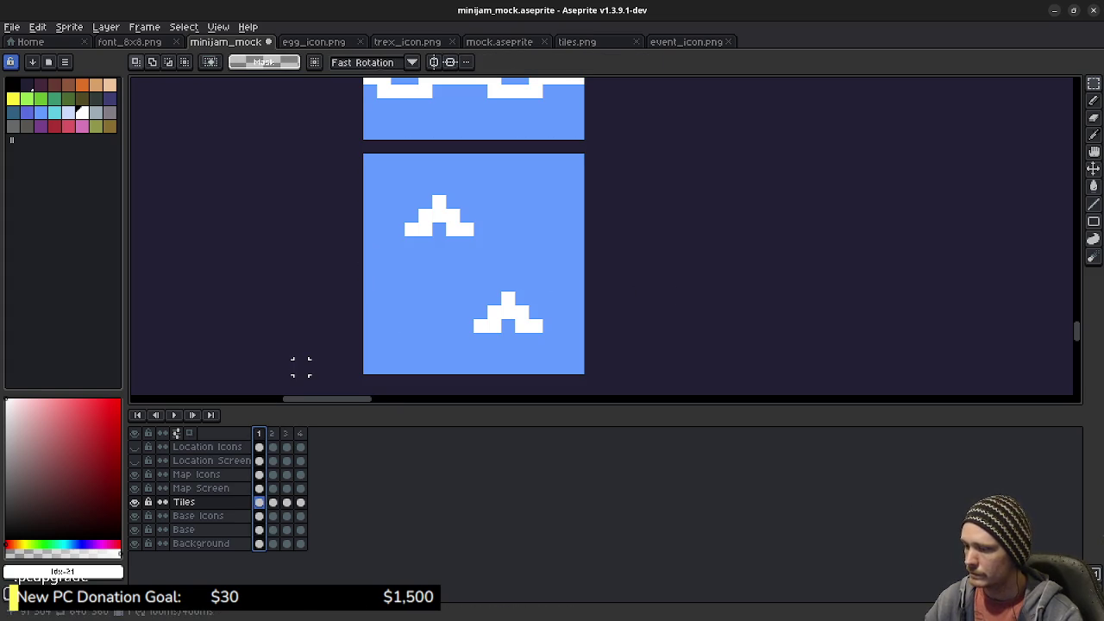
Draw a dark navy line along the tile's top edge on frames 4, 3 and 2
{"action": "key", "text": "b"}
{"action": "left_click", "coordinate": [26, 83]}
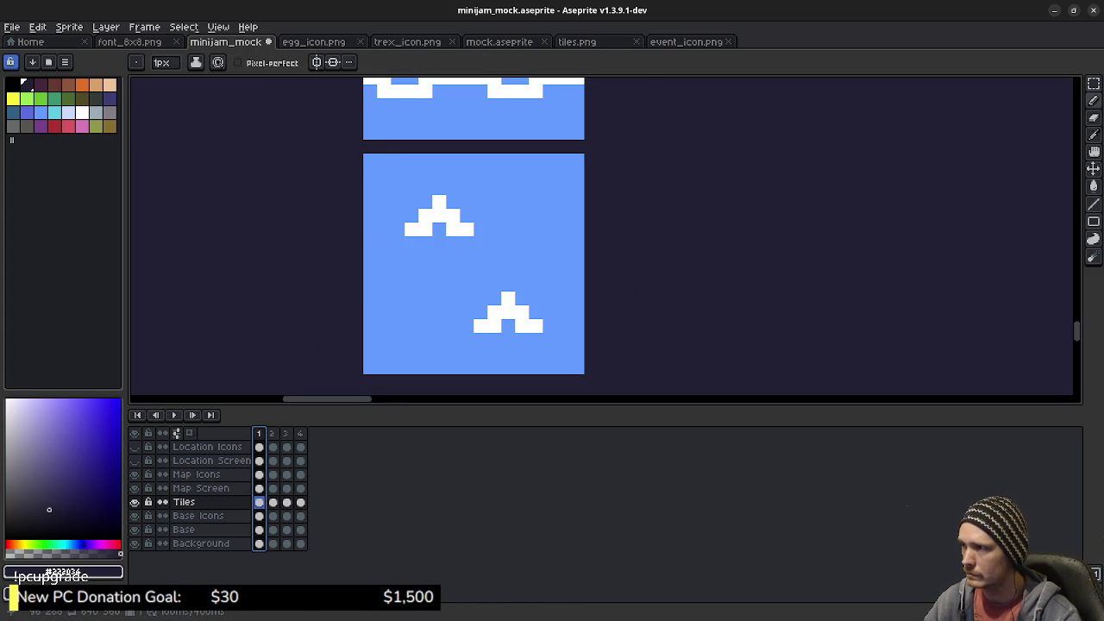
{"action": "key", "text": "b"}
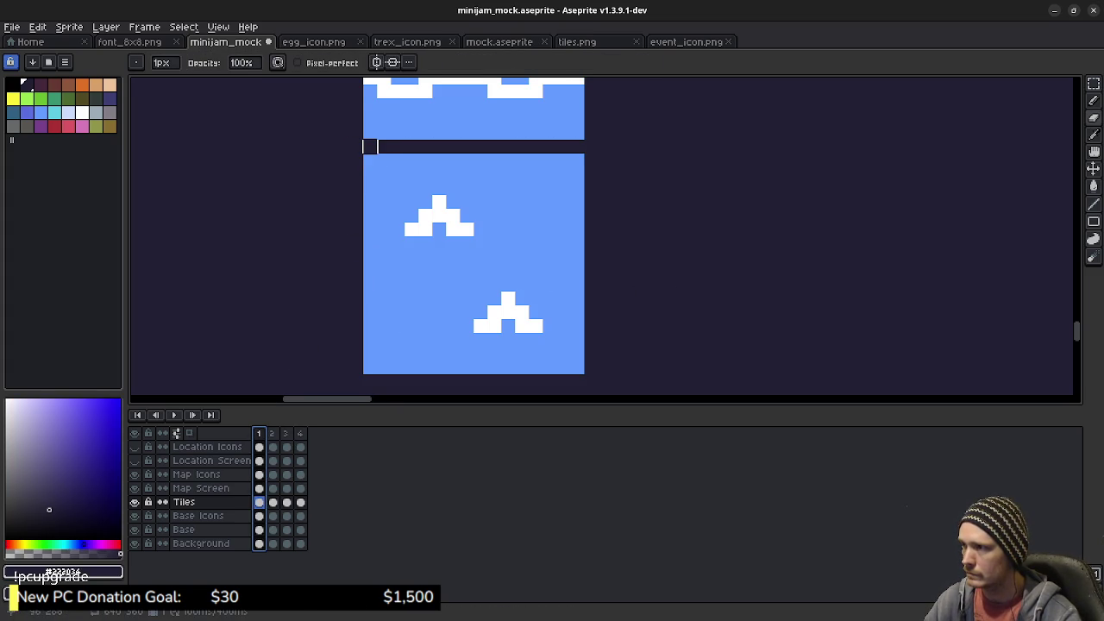
{"action": "key", "text": "Right"}
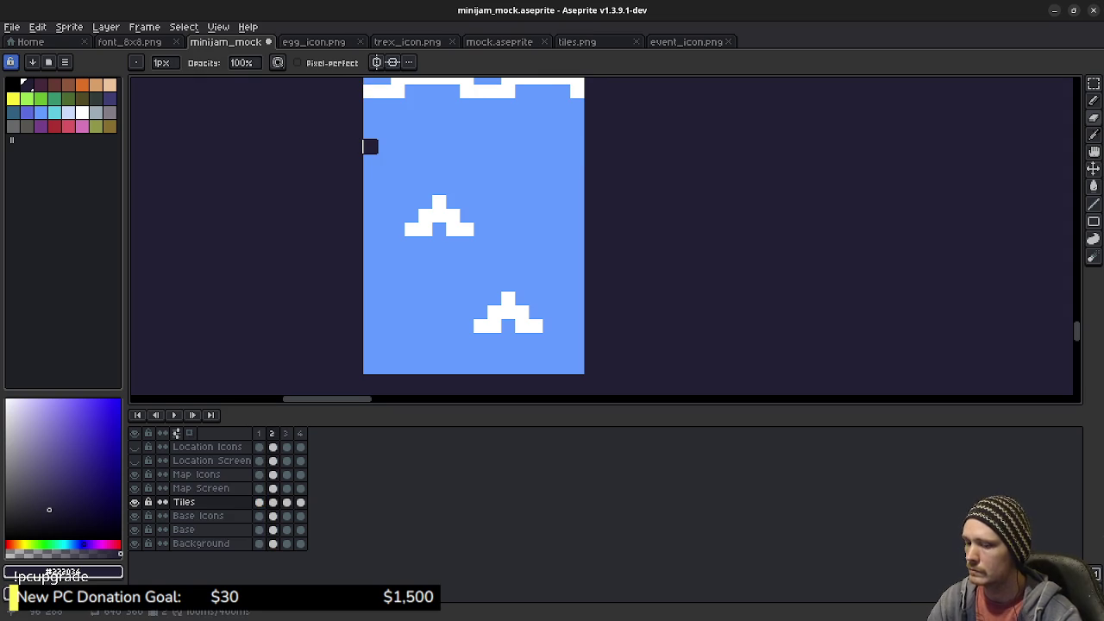
{"action": "key", "text": "Right"}
{"action": "key", "text": "Right"}
{"action": "left_click", "coordinate": [370, 146]}
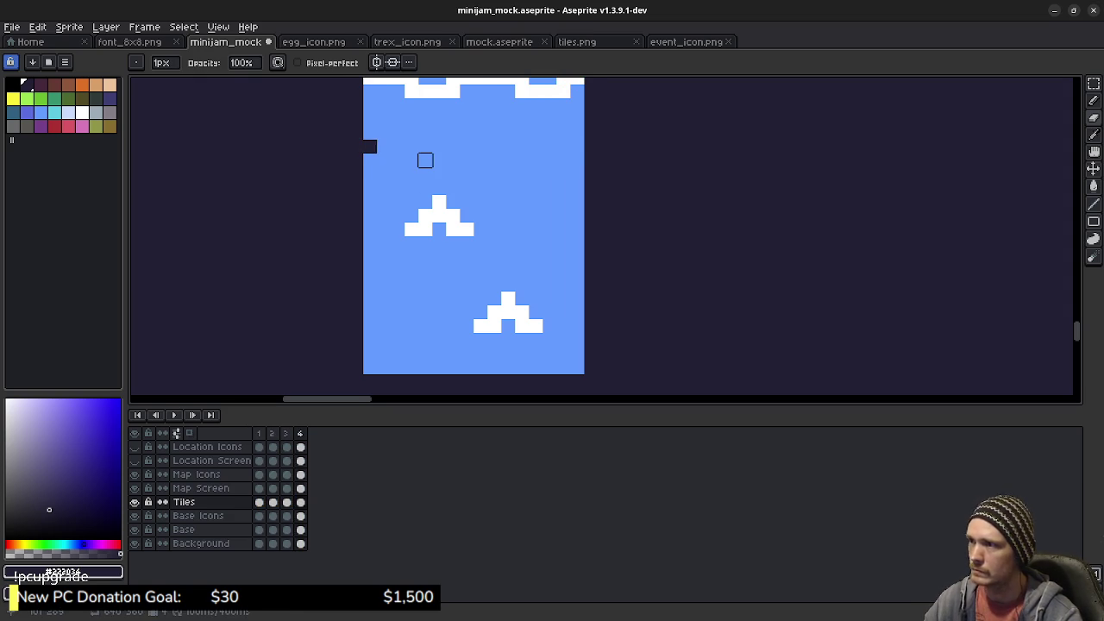
{"action": "left_click", "coordinate": [577, 146], "text": "shift"}
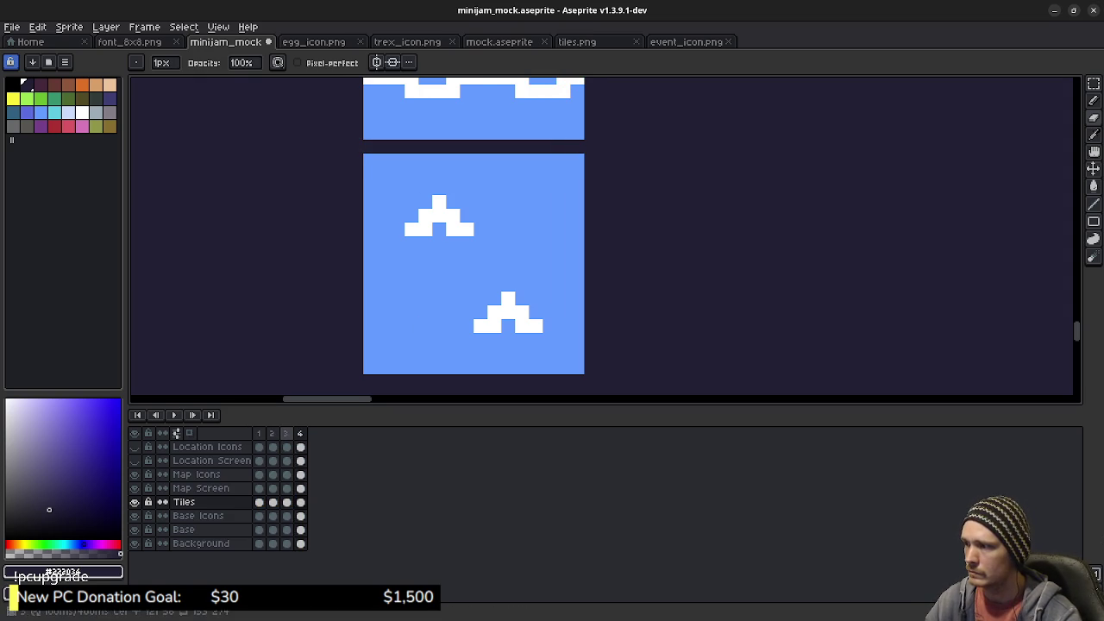
{"action": "key", "text": "Left"}
{"action": "left_click", "coordinate": [370, 147]}
{"action": "left_click", "coordinate": [577, 146], "text": "shift"}
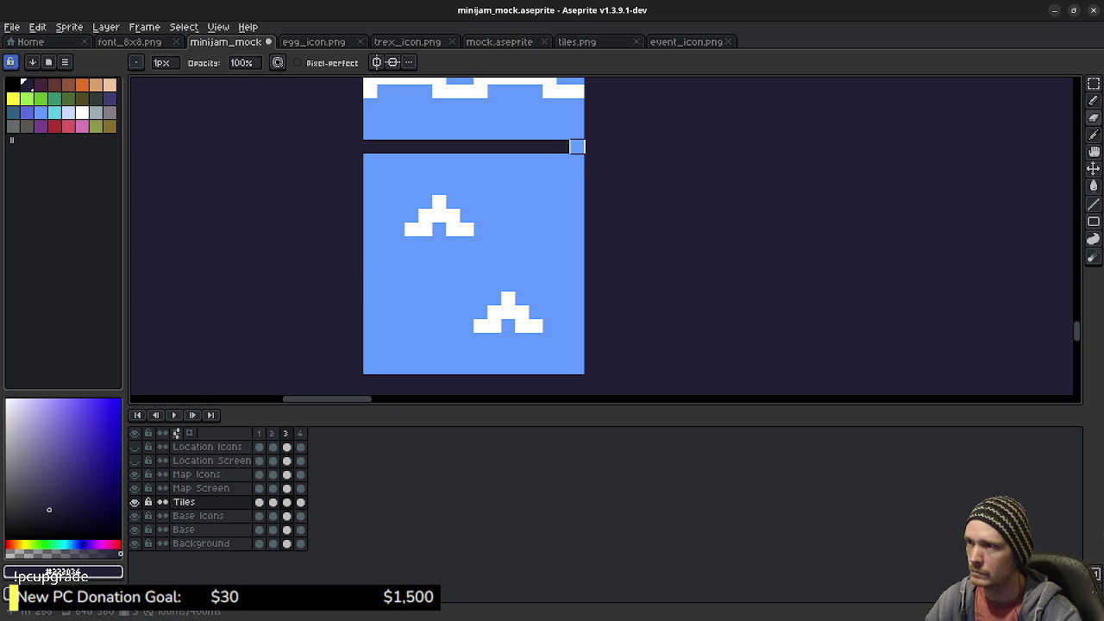
{"action": "key", "text": "Left"}
{"action": "left_click", "coordinate": [370, 147]}
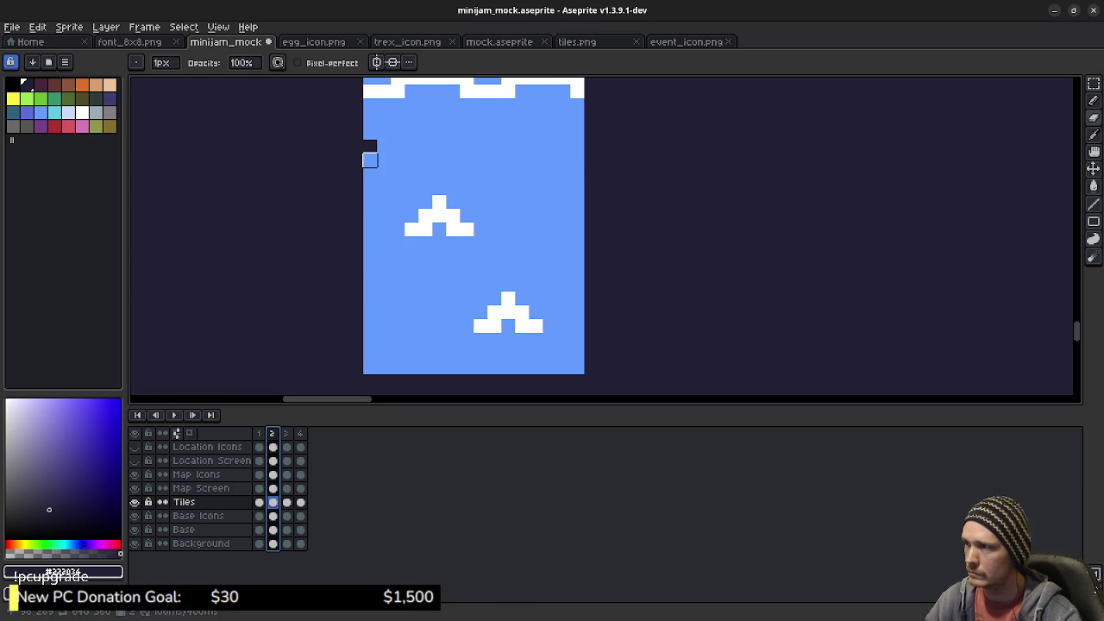
{"action": "left_click_drag", "start_coordinate": [370, 146], "coordinate": [590, 147]}
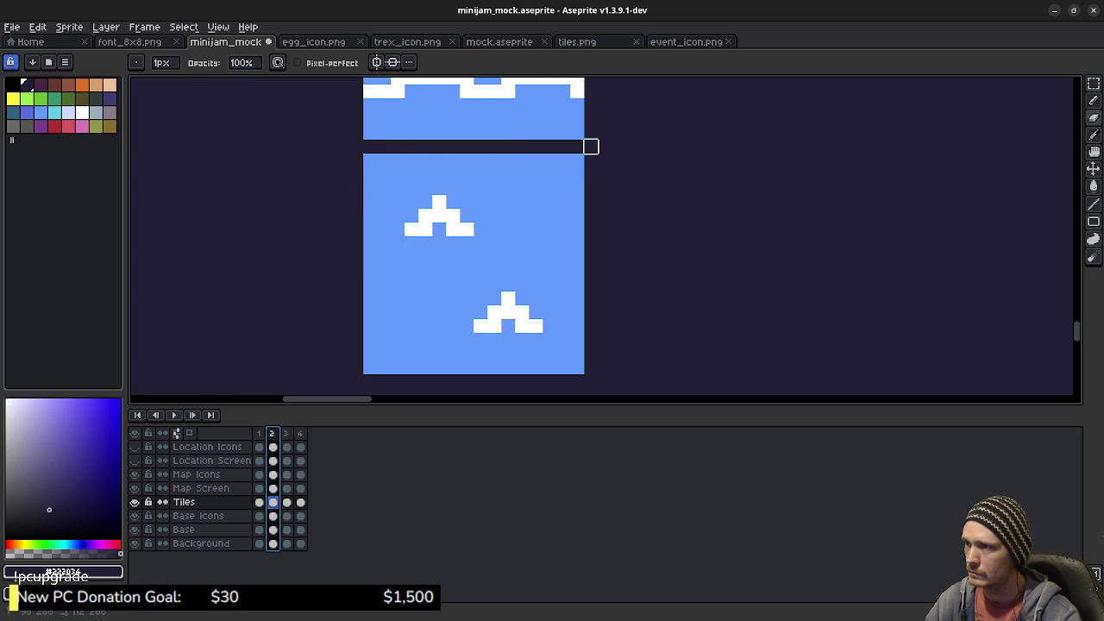
{"action": "key", "text": "Left"}
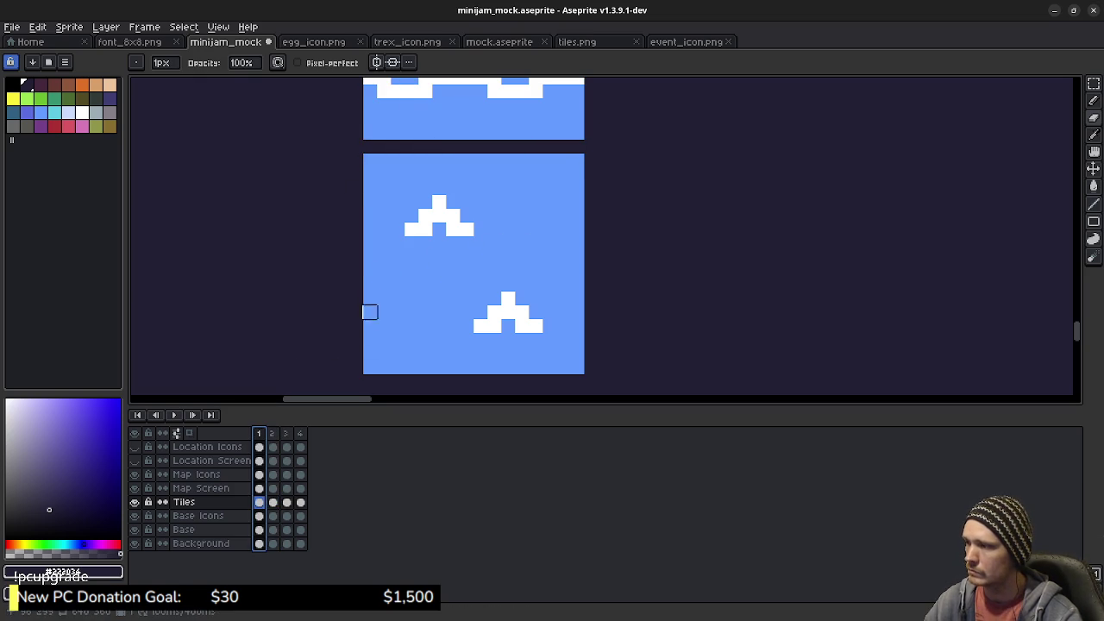
{"action": "key", "text": "Right"}
On frame 2, move the lower tile's upper crest one pixel left and up, then compare against frame 1
{"action": "key", "text": "m"}
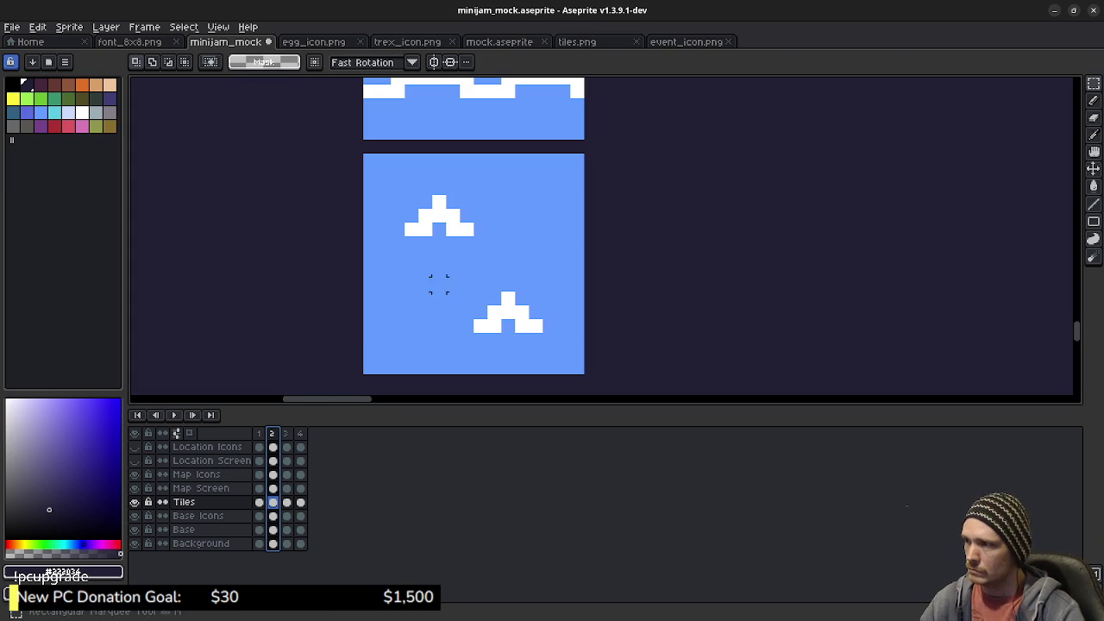
{"action": "left_click_drag", "start_coordinate": [405, 195], "coordinate": [503, 267]}
{"action": "key", "text": "Left"}
{"action": "key", "text": "Left"}
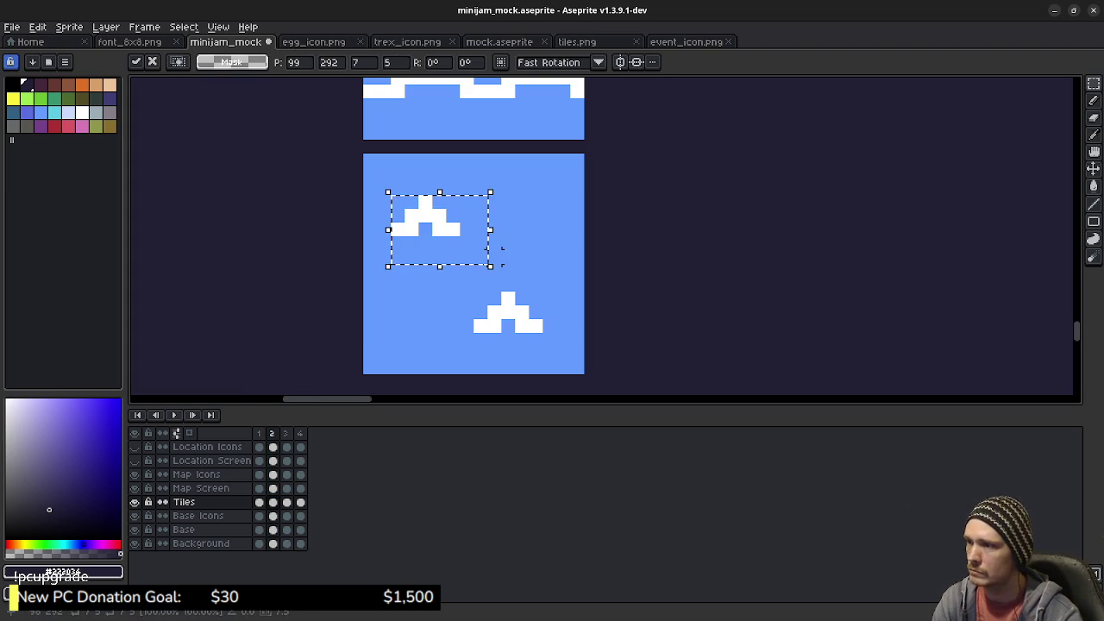
{"action": "key", "text": "Up"}
{"action": "key", "text": "Up"}
{"action": "key", "text": "ctrl+d"}
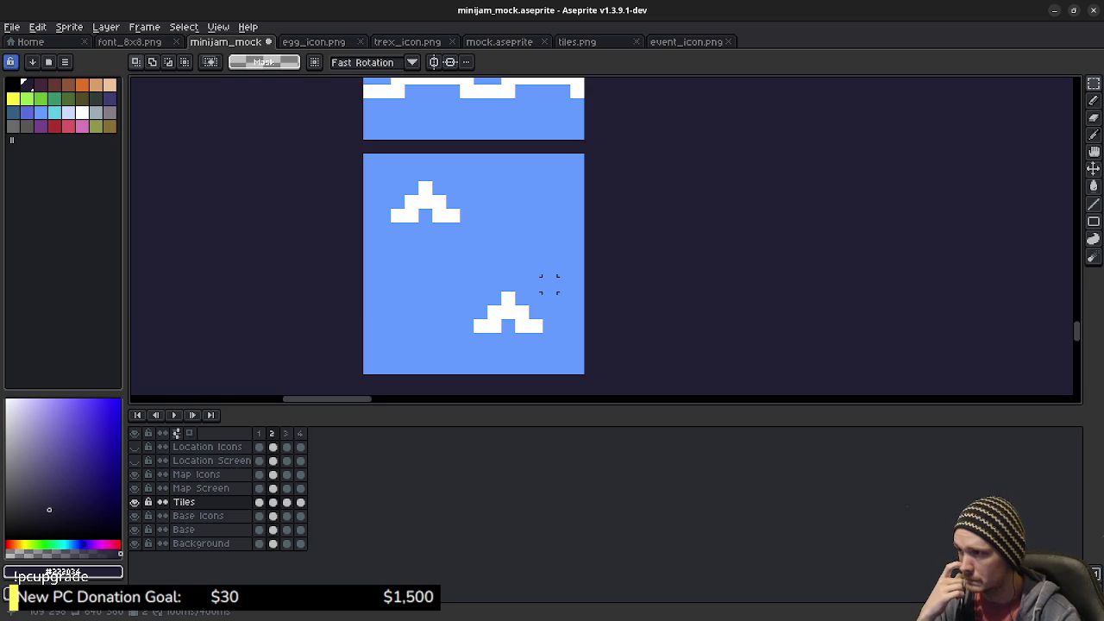
{"action": "left_click", "coordinate": [259, 433]}
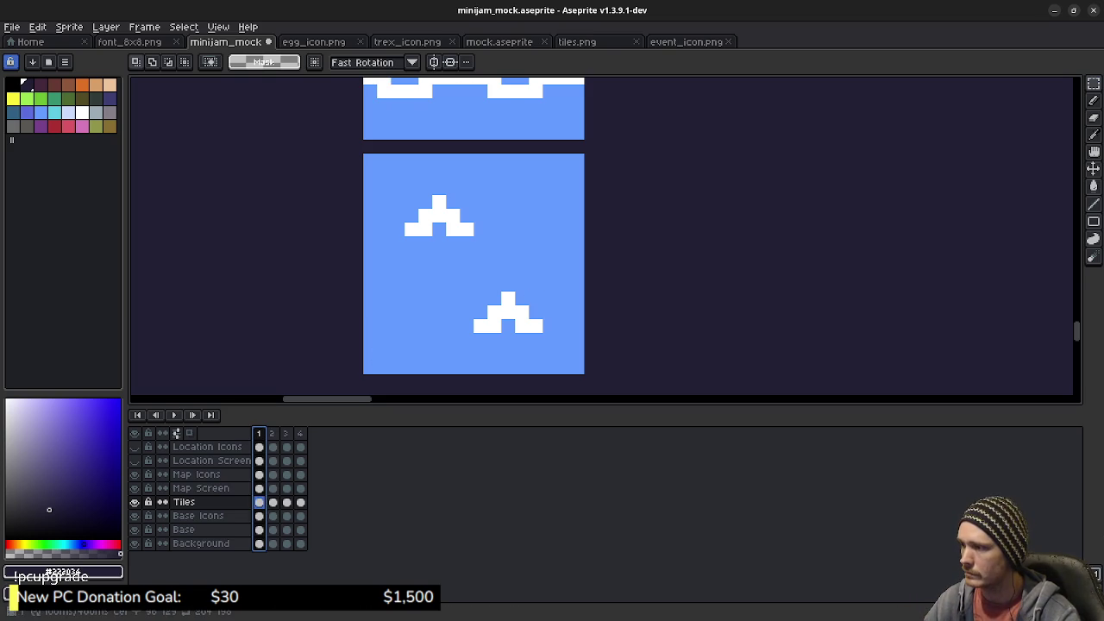
{"action": "key", "text": "Right"}
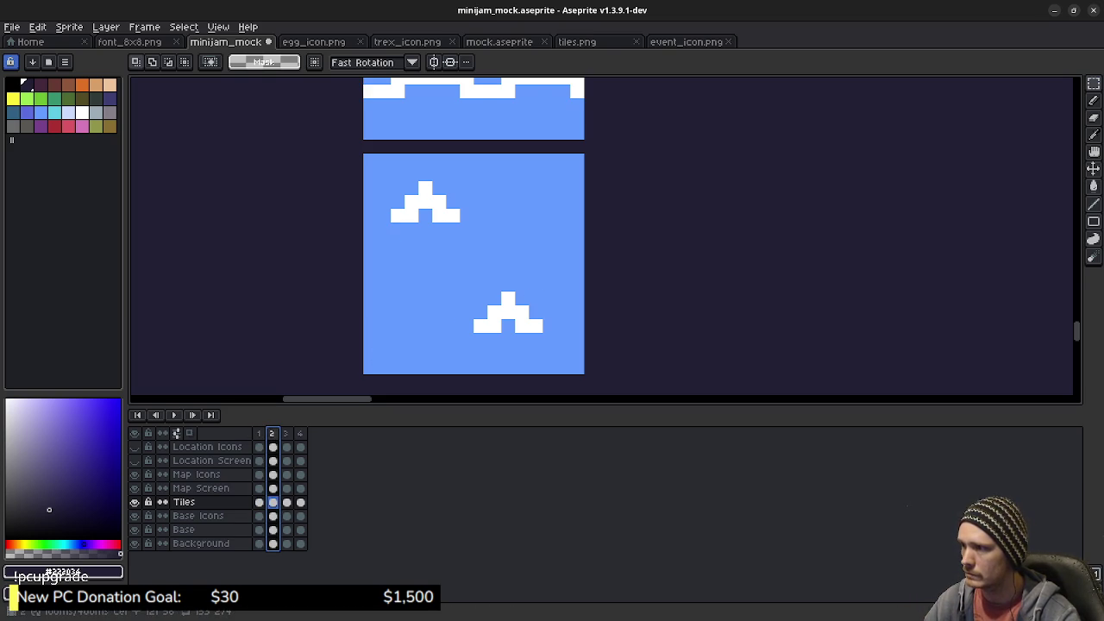
{"action": "key", "text": "Left"}
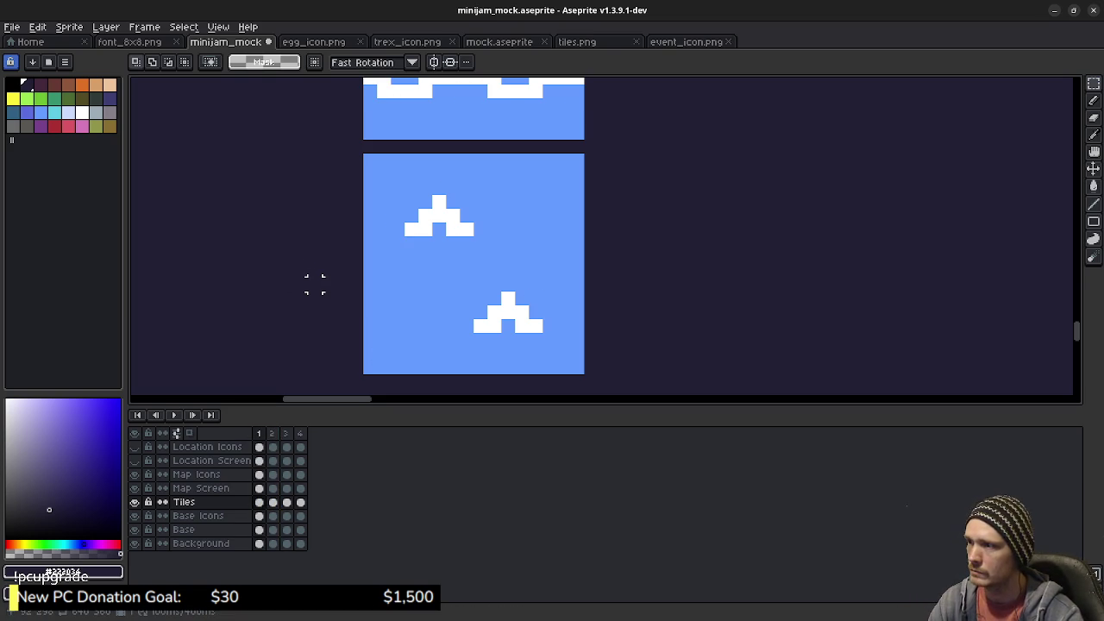
{"action": "key", "text": "Right"}
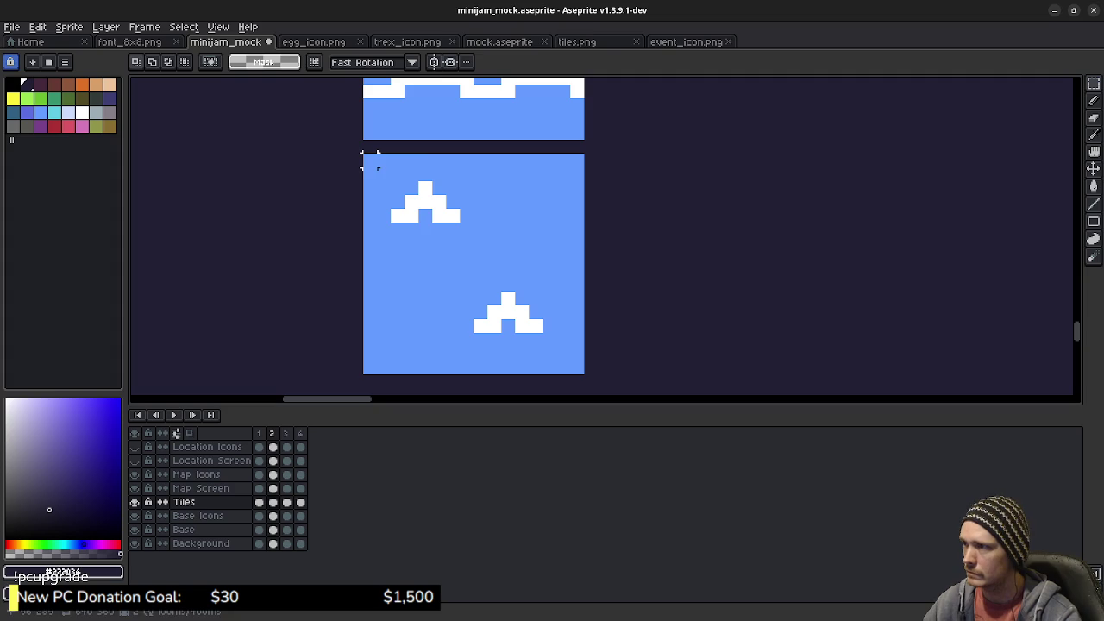
{"action": "left_click_drag", "start_coordinate": [362, 153], "coordinate": [586, 376]}
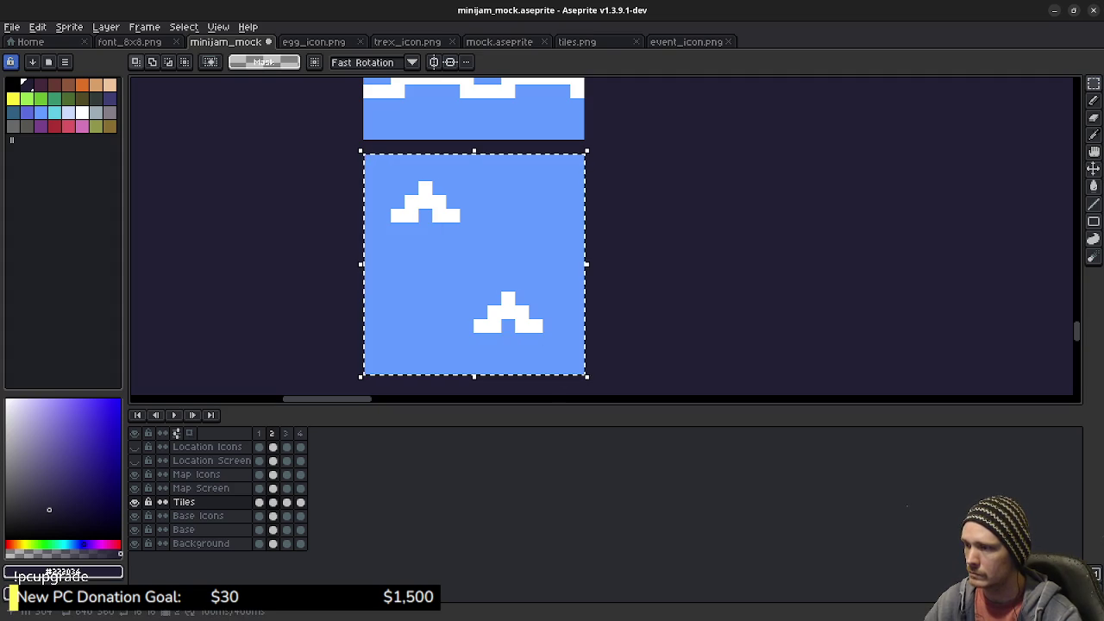
{"action": "key", "text": "ctrl+d"}
{"action": "key", "text": "b"}
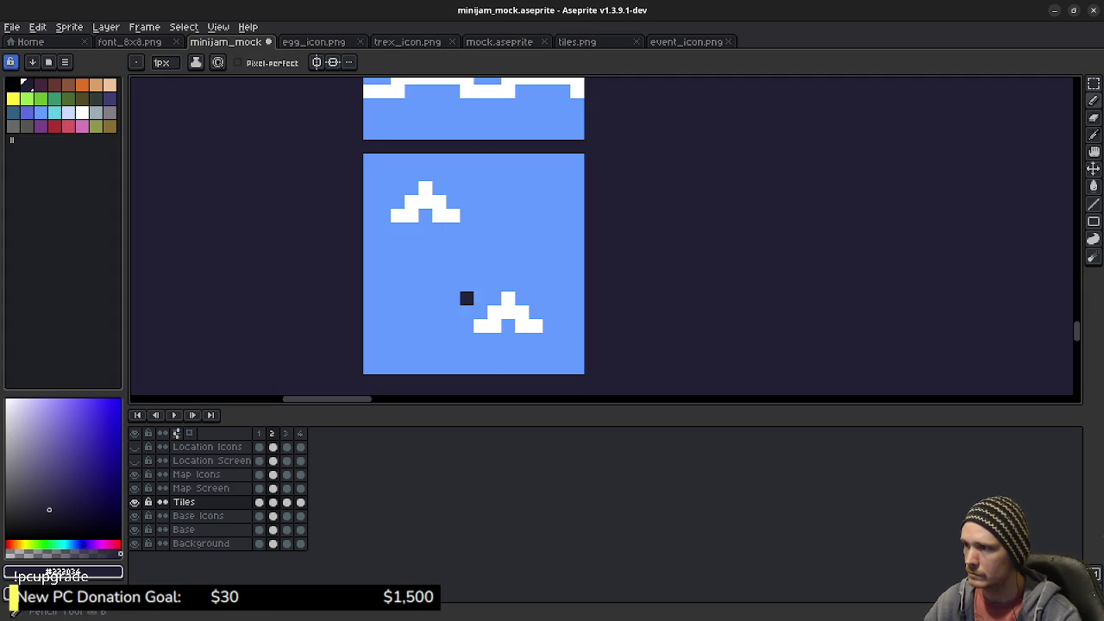
{"action": "left_click", "coordinate": [495, 326], "text": "alt"}
{"action": "left_click", "coordinate": [480, 312]}
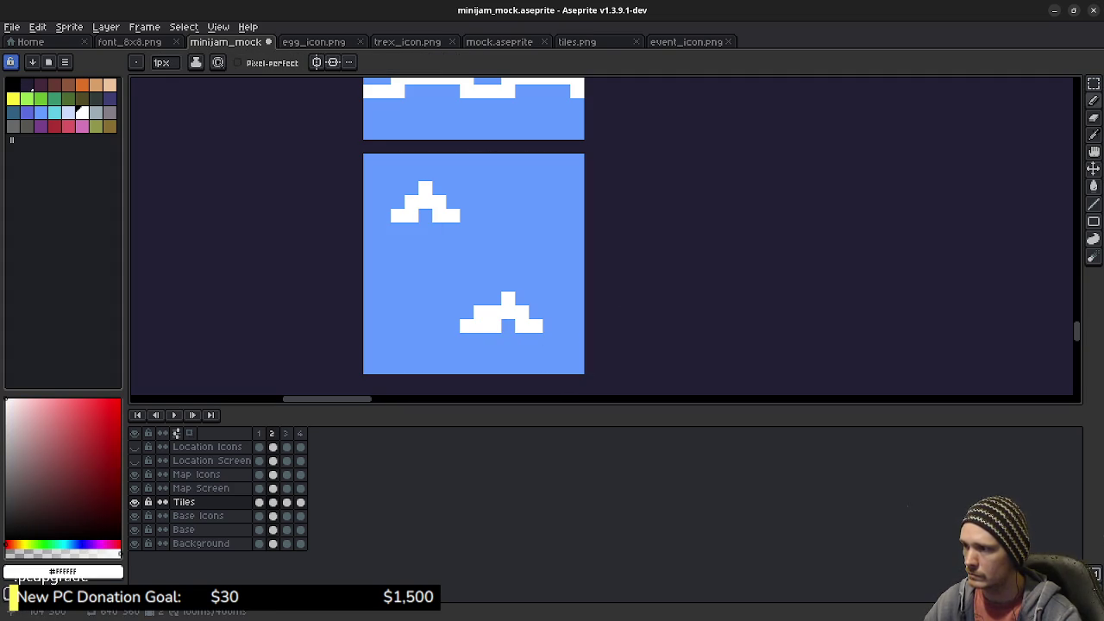
{"action": "left_click", "coordinate": [536, 312]}
{"action": "left_click", "coordinate": [549, 326]}
{"action": "left_click", "coordinate": [495, 298]}
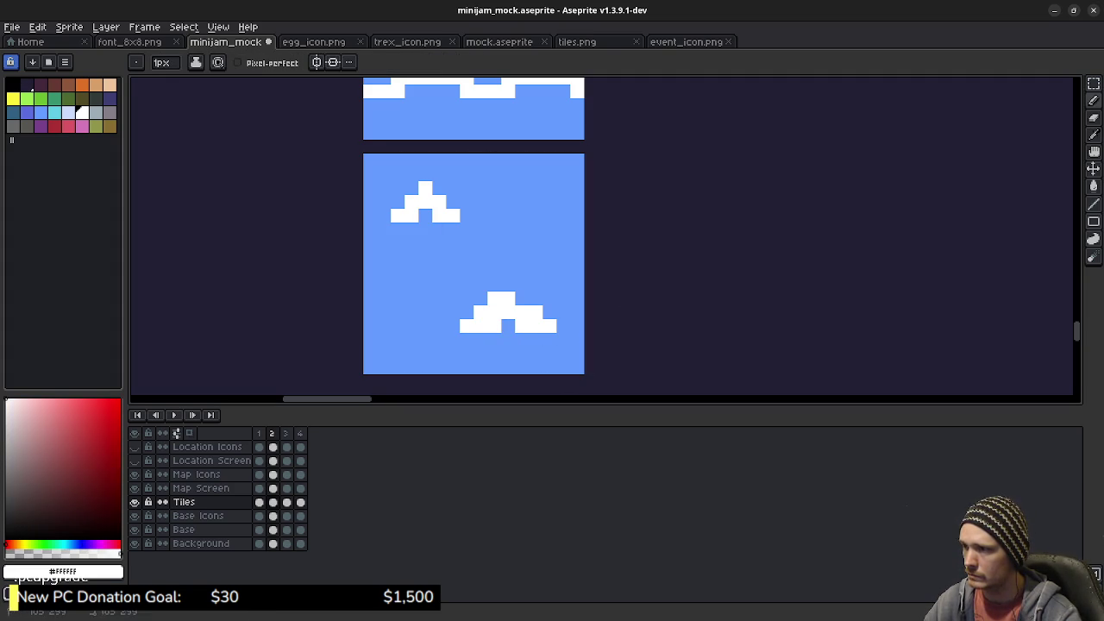
{"action": "left_click", "coordinate": [521, 298]}
{"action": "key", "text": "ctrl+z"}
{"action": "key", "text": "ctrl+z"}
{"action": "key", "text": "ctrl+z"}
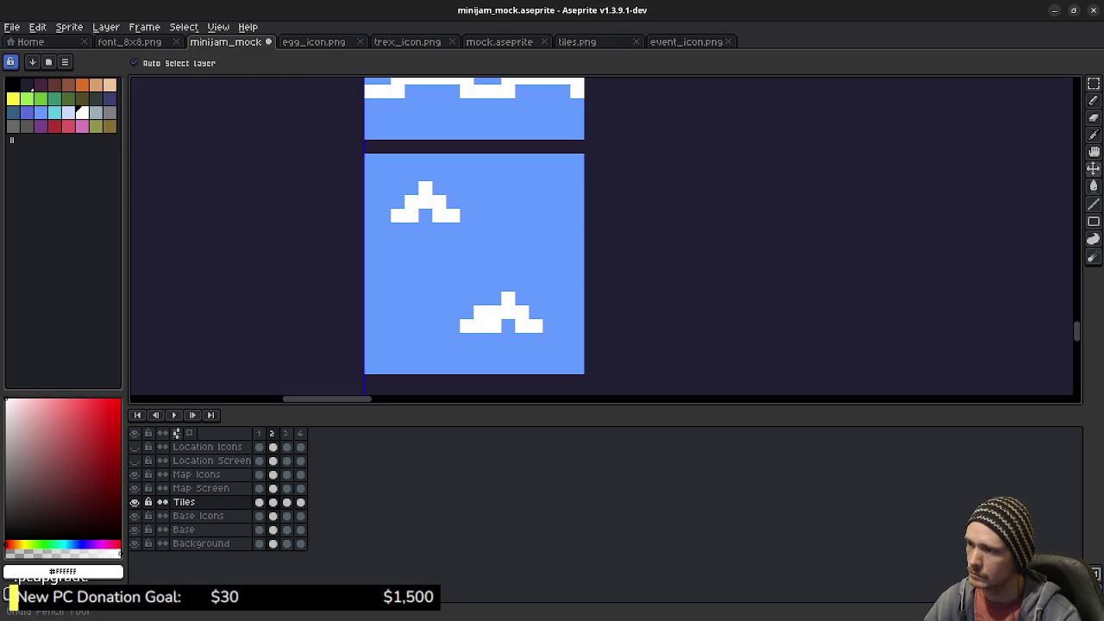
{"action": "key", "text": "ctrl+z"}
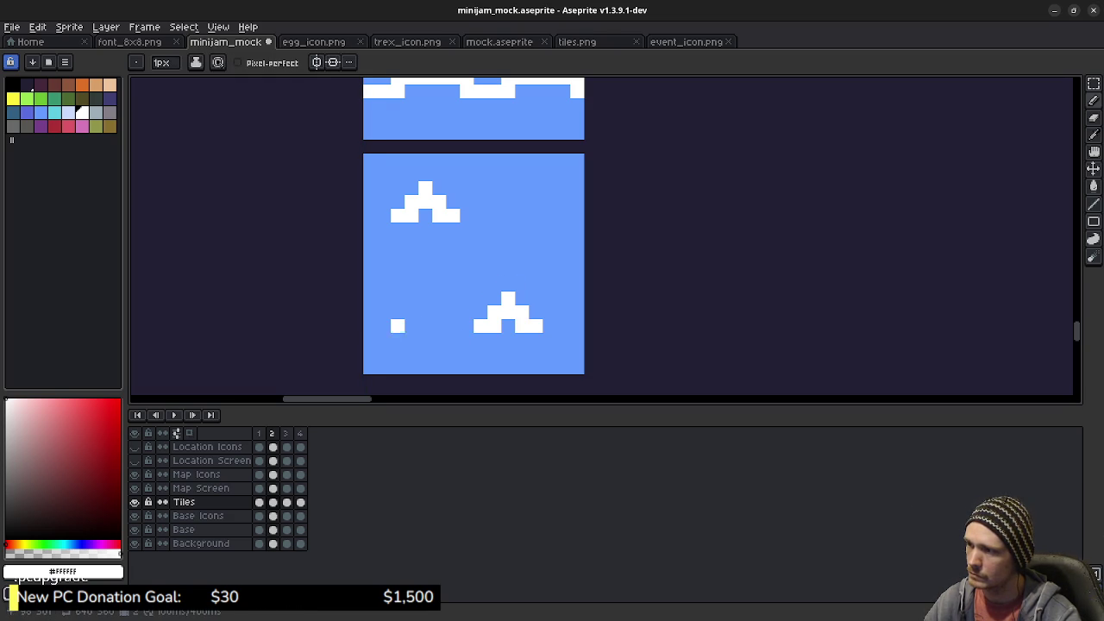
{"action": "left_click", "coordinate": [382, 312]}
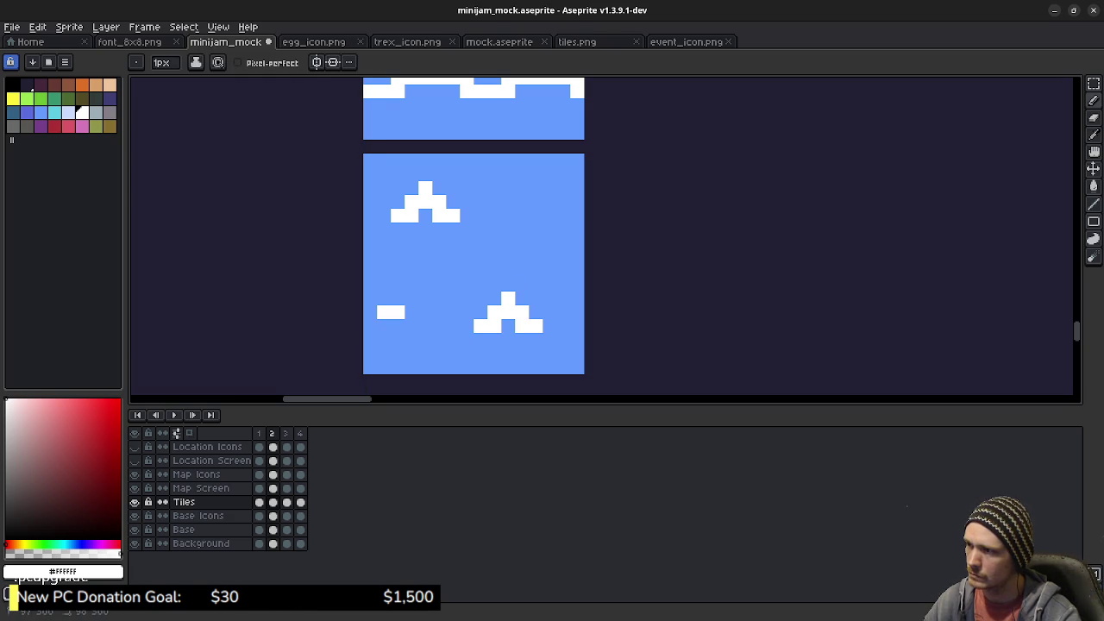
{"action": "mouse_move", "coordinate": [384, 312]}
{"action": "left_mouse_down"}
{"action": "mouse_move", "coordinate": [425, 284]}
{"action": "mouse_move", "coordinate": [411, 284]}
{"action": "left_mouse_up"}
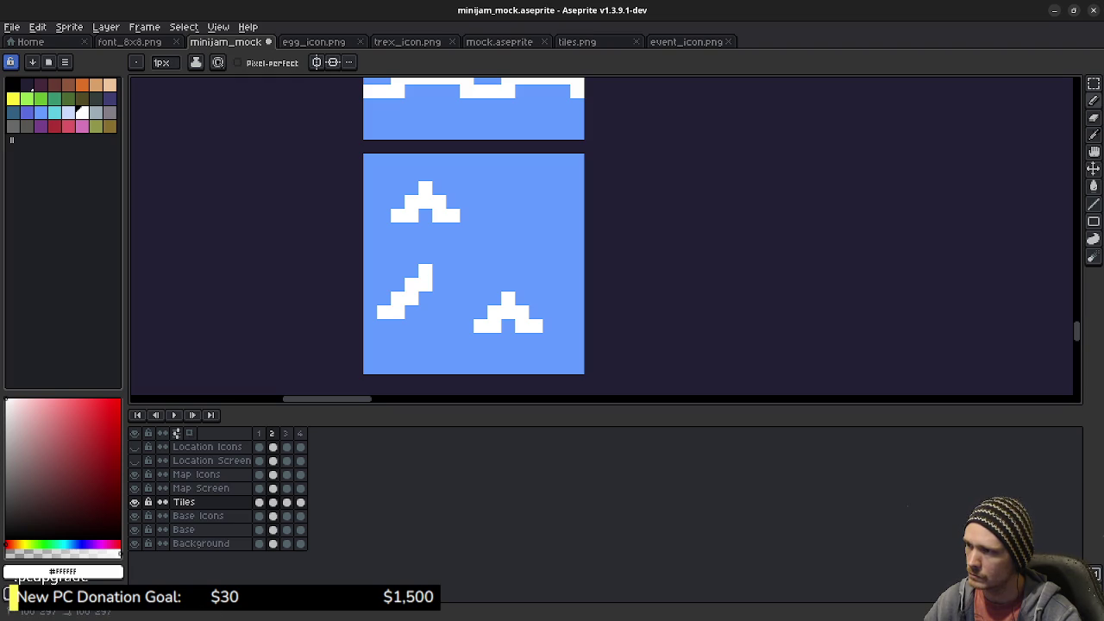
{"action": "left_click", "coordinate": [453, 298]}
{"action": "left_click", "coordinate": [439, 299]}
{"action": "left_click", "coordinate": [467, 312]}
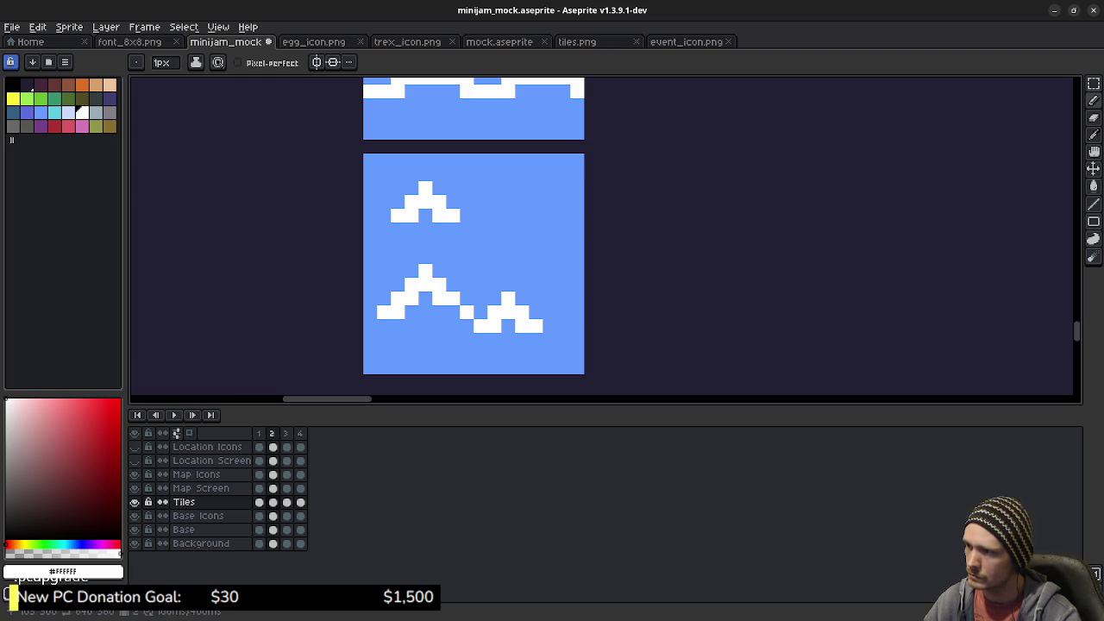
{"action": "left_click", "coordinate": [453, 312]}
{"action": "left_click", "coordinate": [452, 367]}
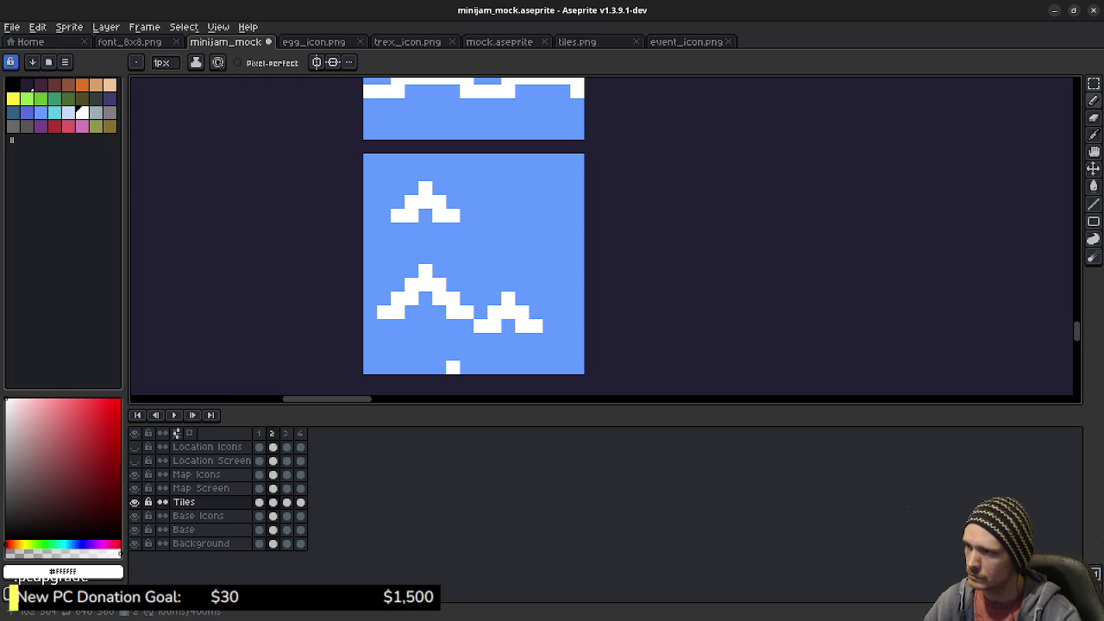
{"action": "left_click_drag", "start_coordinate": [453, 366], "coordinate": [439, 338]}
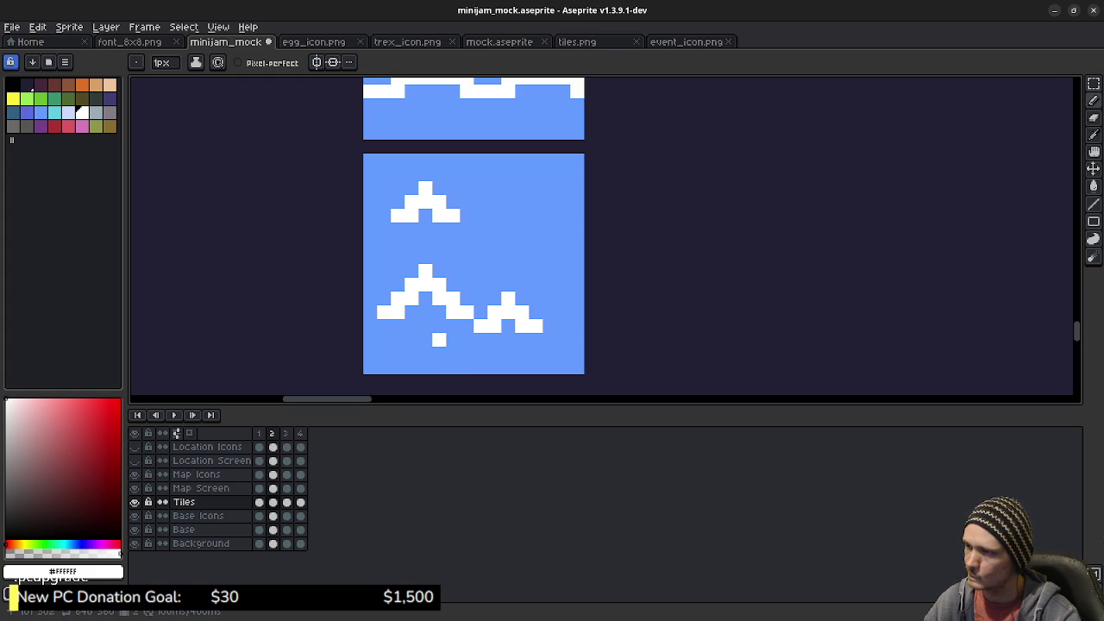
{"action": "left_click", "coordinate": [384, 298]}
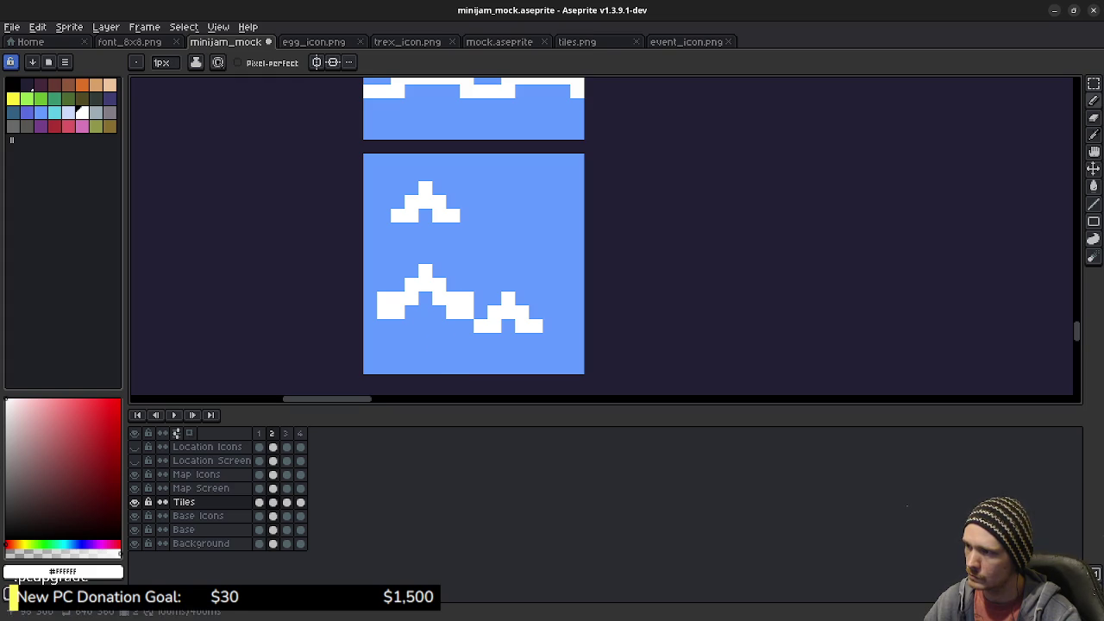
{"action": "left_click", "coordinate": [398, 326], "text": "alt"}
{"action": "left_click", "coordinate": [397, 312]}
{"action": "left_click_drag", "start_coordinate": [452, 312], "coordinate": [466, 312]}
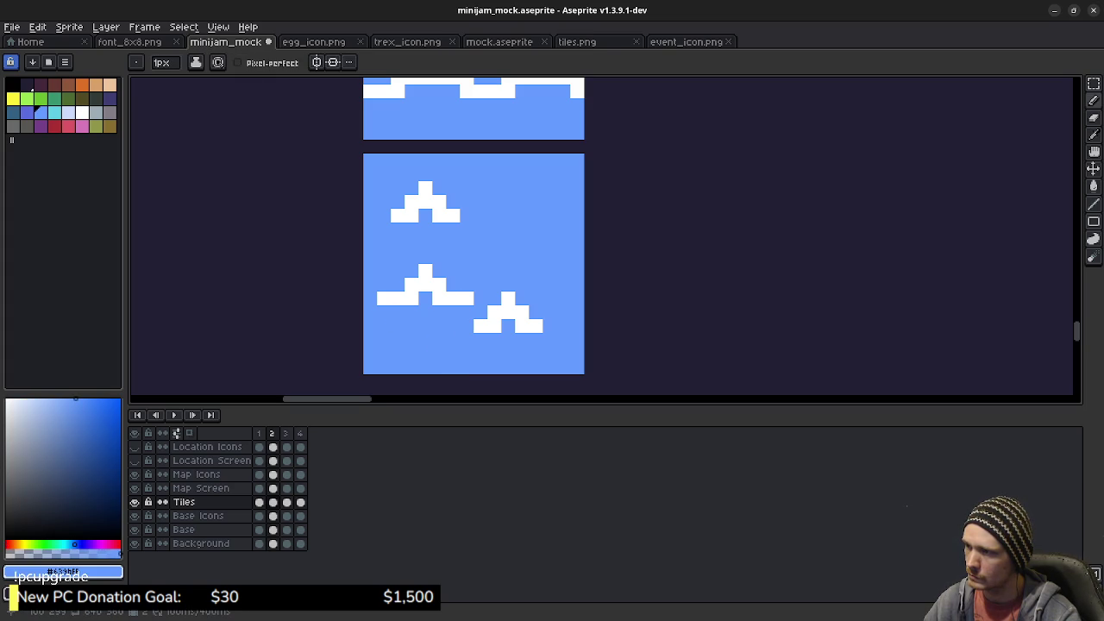
{"action": "left_click", "coordinate": [411, 298]}
{"action": "left_click", "coordinate": [439, 299]}
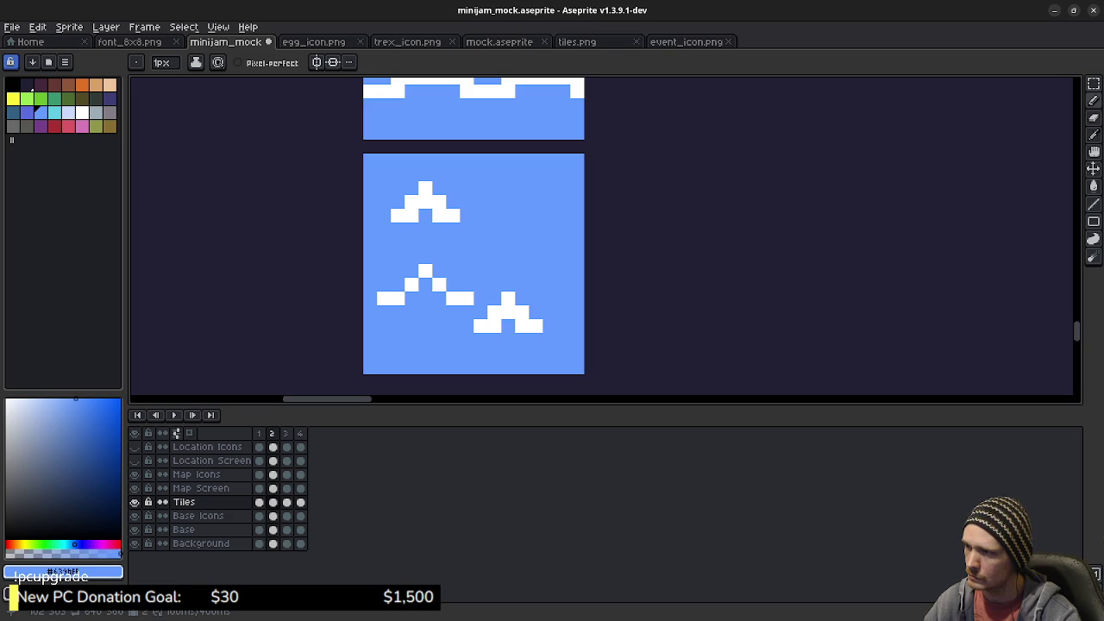
{"action": "key", "text": "ctrl+z"}
{"action": "key", "text": "ctrl+z"}
{"action": "key", "text": "ctrl+z"}
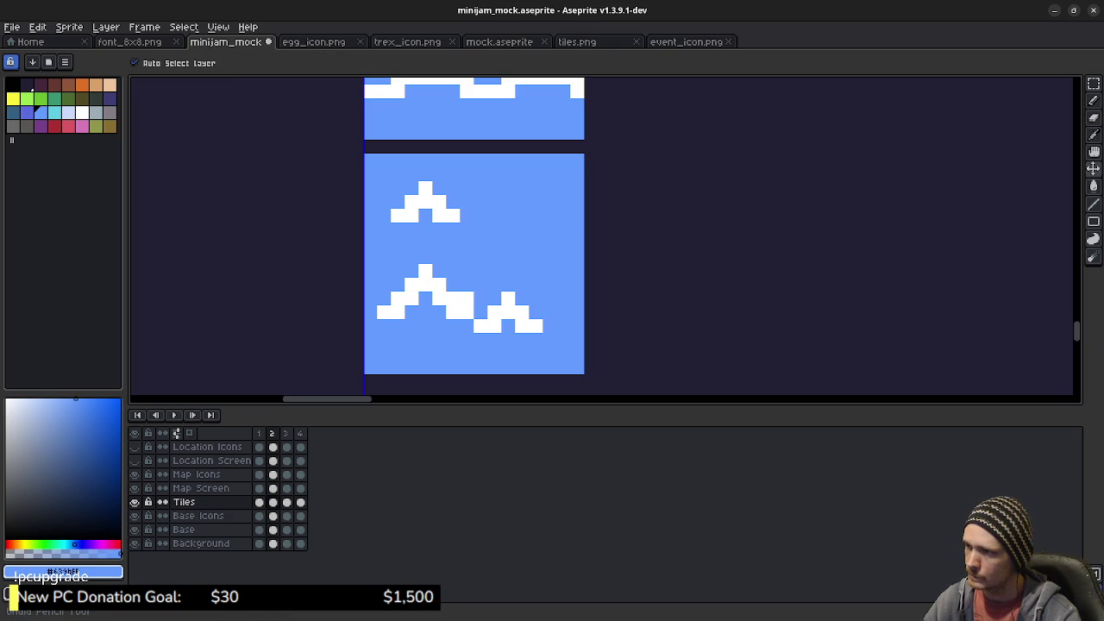
{"action": "key", "text": "ctrl+z"}
{"action": "key", "text": "ctrl+z"}
{"action": "key", "text": "ctrl+z"}
{"action": "key", "text": "ctrl+z"}
{"action": "key", "text": "ctrl+z"}
{"action": "key", "text": "ctrl+z"}
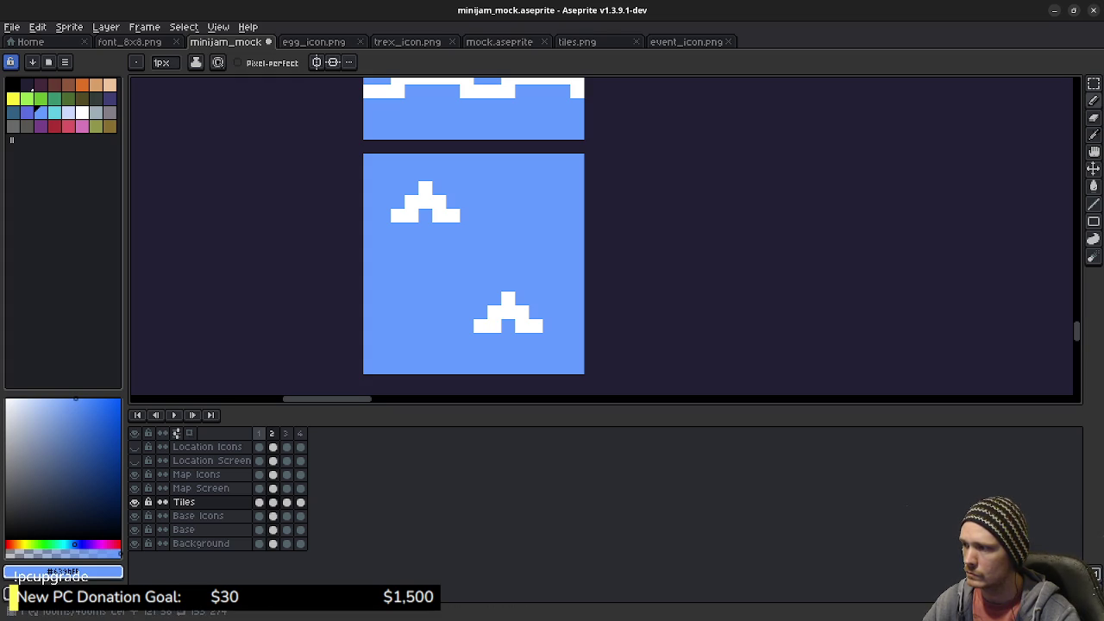
Copy the lower water tile from frame 1 and paste it into frame 4
{"action": "key", "text": "m"}
{"action": "mouse_move", "coordinate": [363, 155]}
{"action": "left_mouse_down"}
{"action": "mouse_move", "coordinate": [572, 374]}
{"action": "mouse_move", "coordinate": [585, 375]}
{"action": "left_mouse_up"}
{"action": "key", "text": "ctrl+c"}
{"action": "key", "text": "Left"}
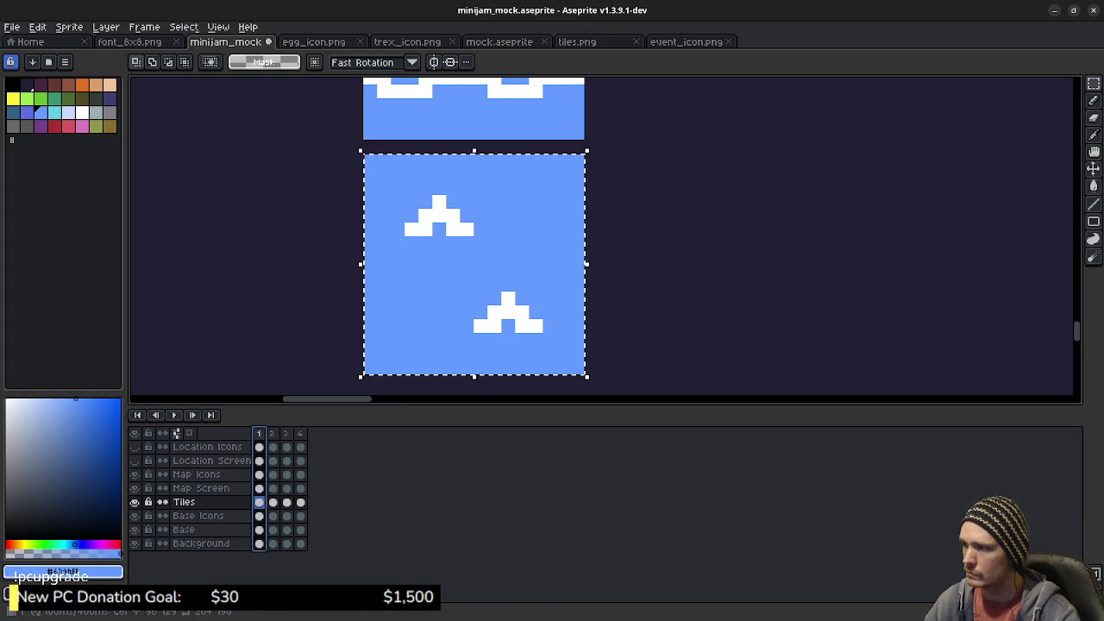
{"action": "key", "text": "ctrl+v"}
{"action": "key", "text": "Right"}
{"action": "key", "text": "Right"}
{"action": "key", "text": "ctrl+v"}
{"action": "key", "text": "Right"}
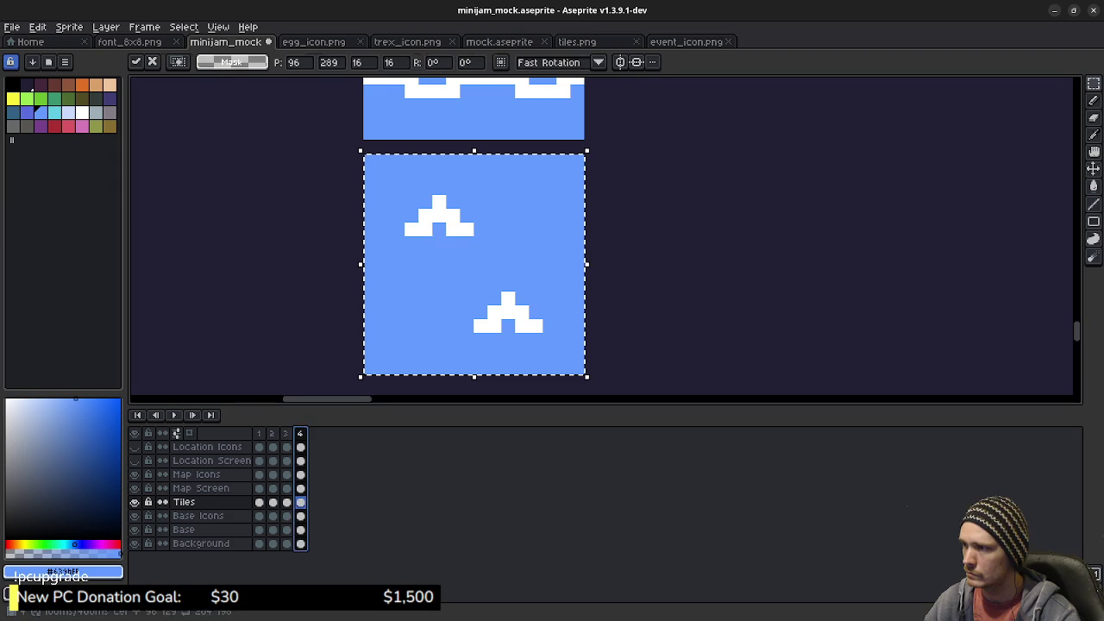
{"action": "key", "text": "ctrl+v"}
{"action": "key", "text": "ctrl+d"}
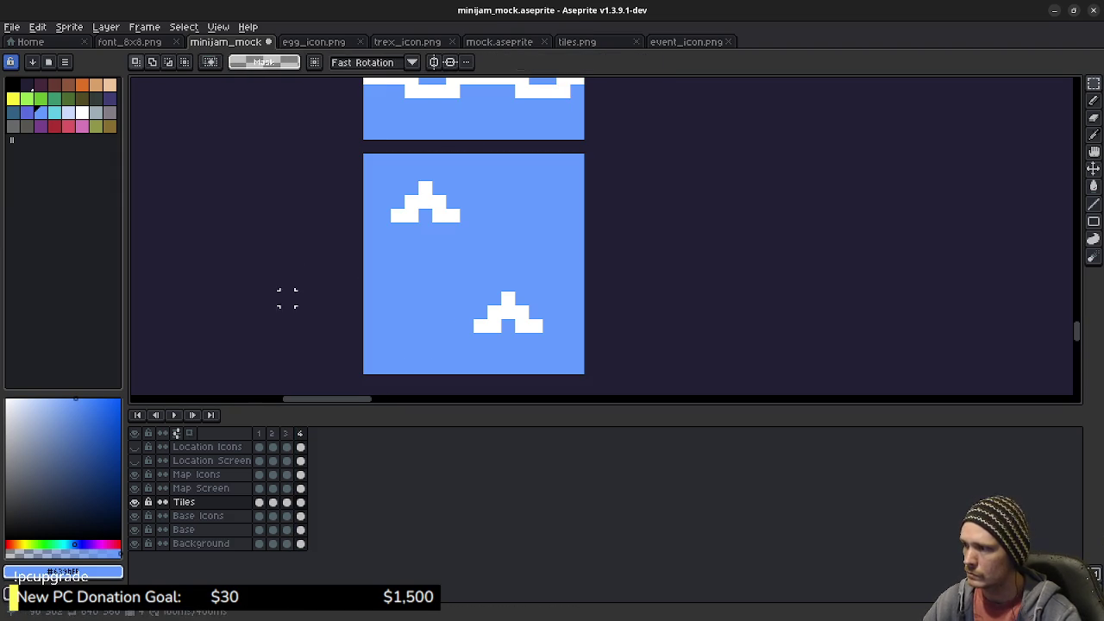
Step through the animation frames to compare the pasted tile, returning to frame 1
{"action": "key", "text": "Right"}
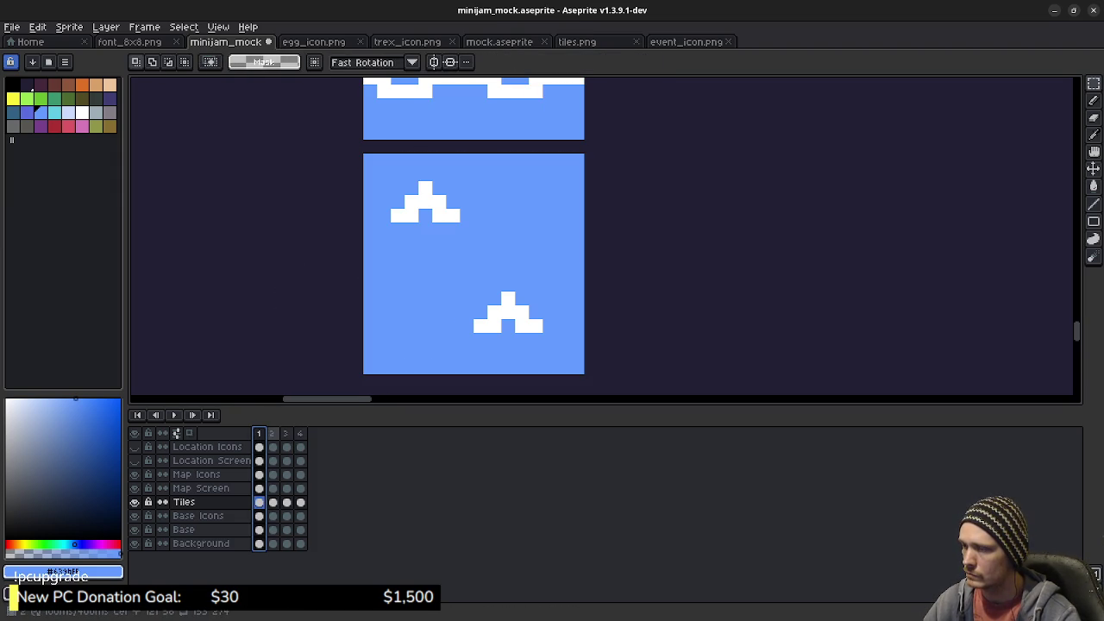
{"action": "key", "text": "Right"}
{"action": "key", "text": "Right"}
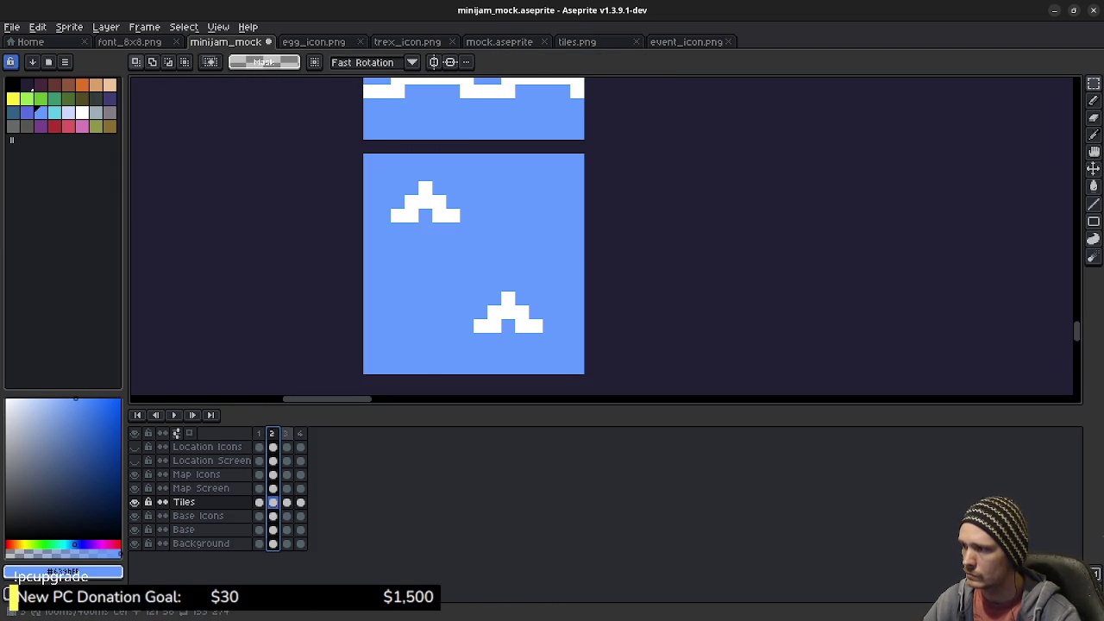
{"action": "key", "text": "Home"}
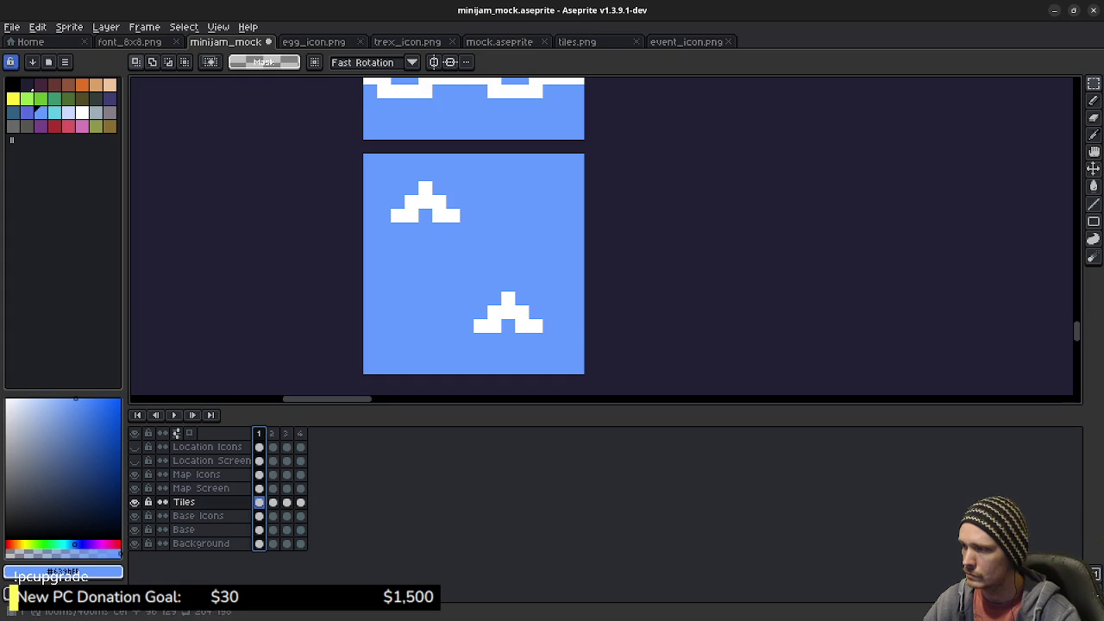
{"action": "key", "text": "w"}
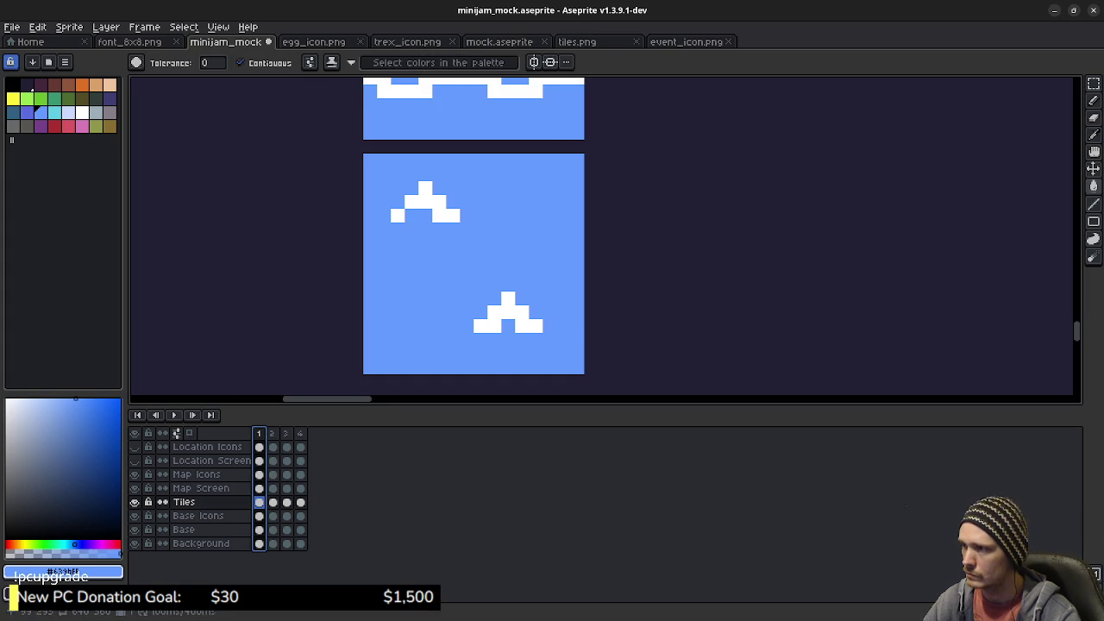
On frame 2, fill both white crests with water blue, leaving single white centre pixels
{"action": "left_click", "coordinate": [412, 215], "text": "alt"}
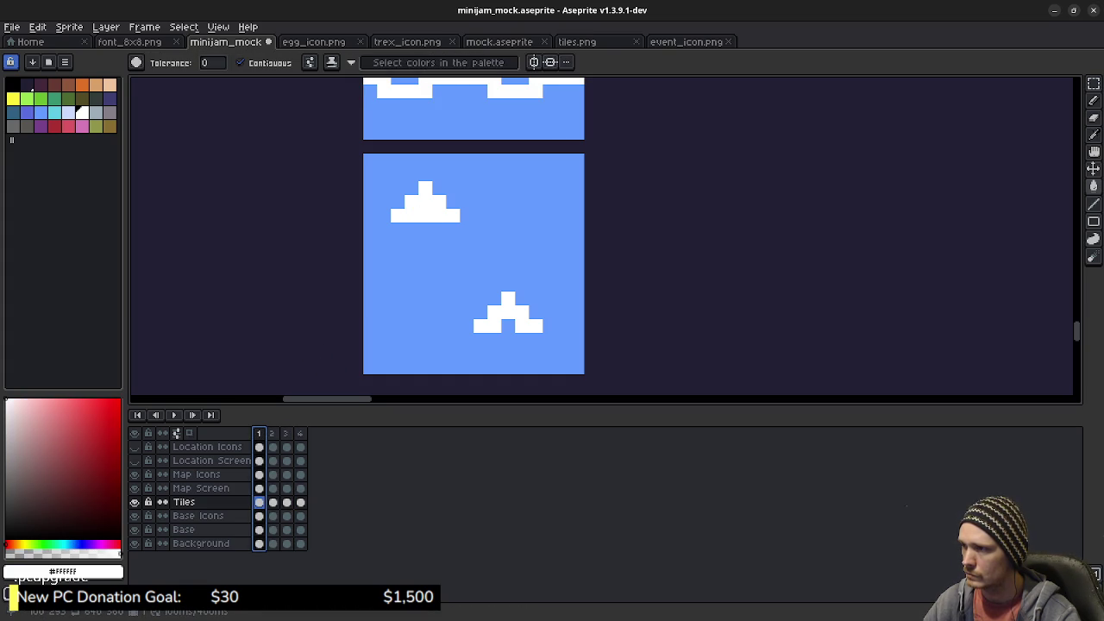
{"action": "key", "text": "Down"}
{"action": "key", "text": "Up"}
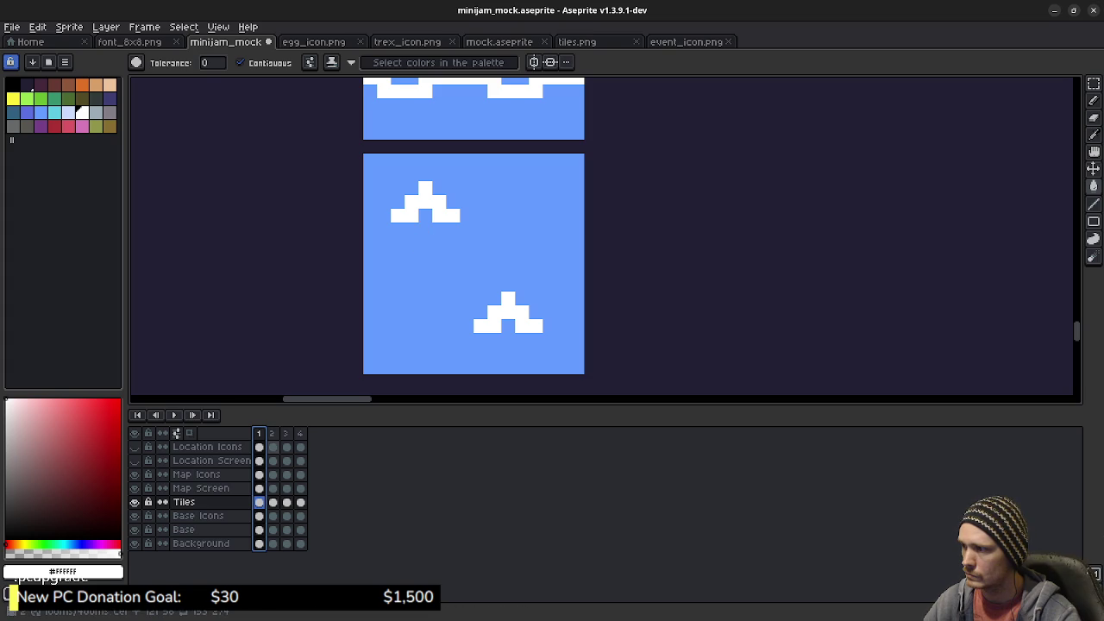
{"action": "key", "text": "period"}
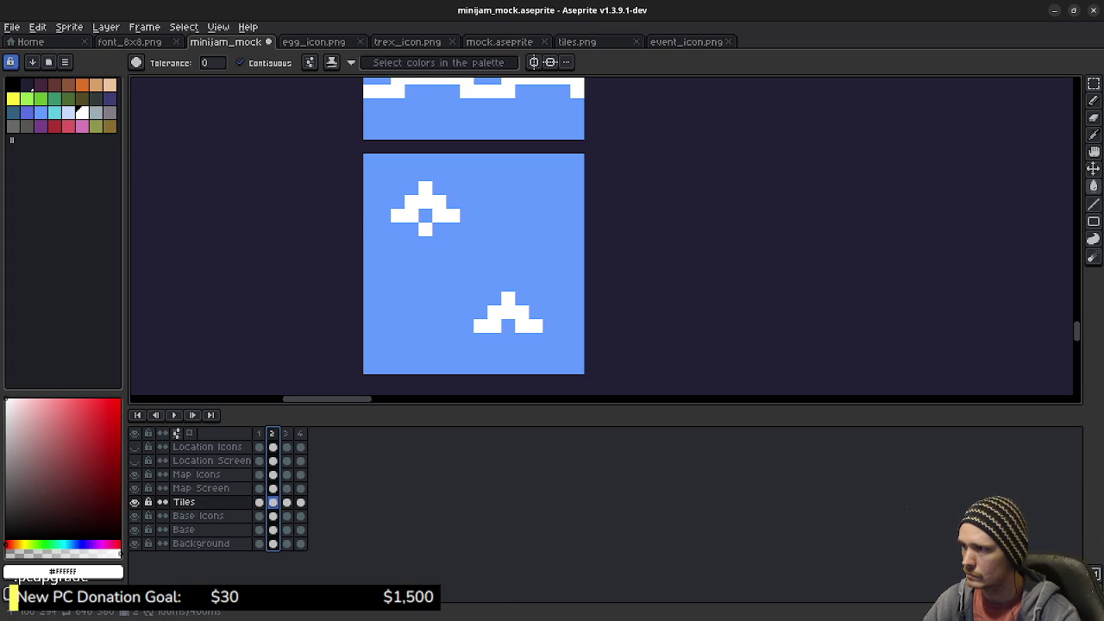
{"action": "left_click", "coordinate": [82, 126]}
{"action": "left_click", "coordinate": [466, 258]}
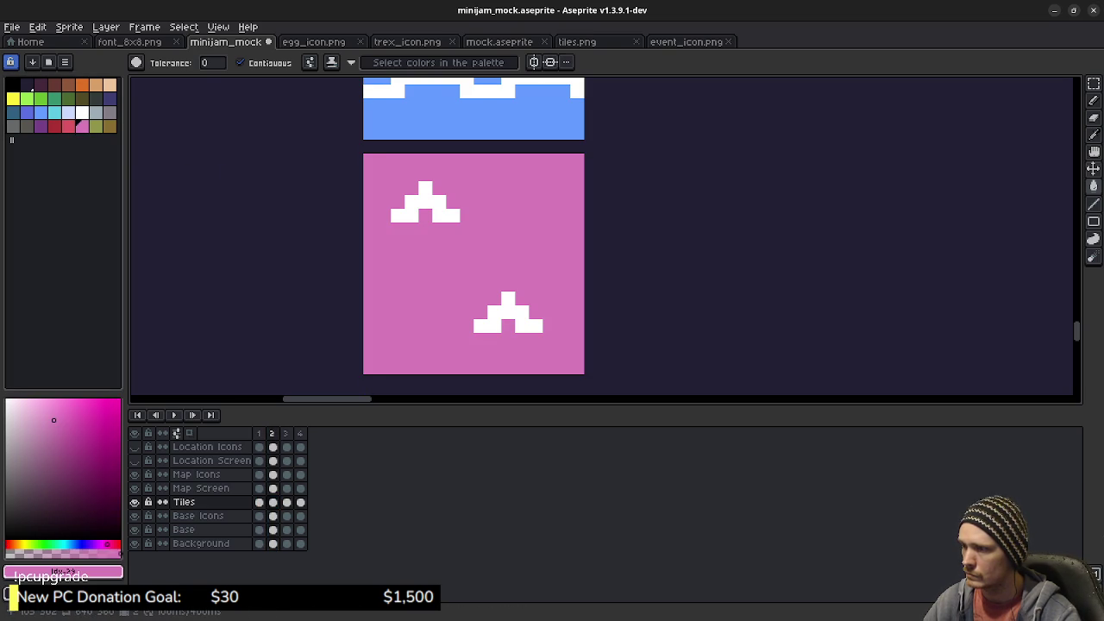
{"action": "key", "text": "ctrl+z"}
{"action": "key", "text": "b"}
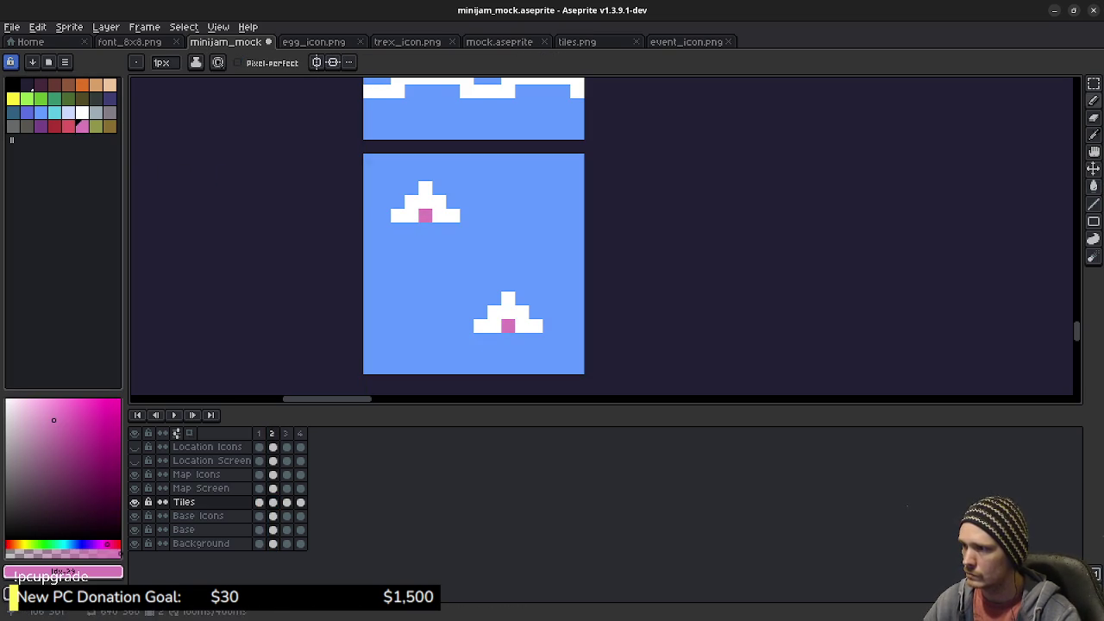
{"action": "left_click", "coordinate": [482, 285], "text": "alt"}
{"action": "key", "text": "g"}
{"action": "left_click", "coordinate": [496, 314]}
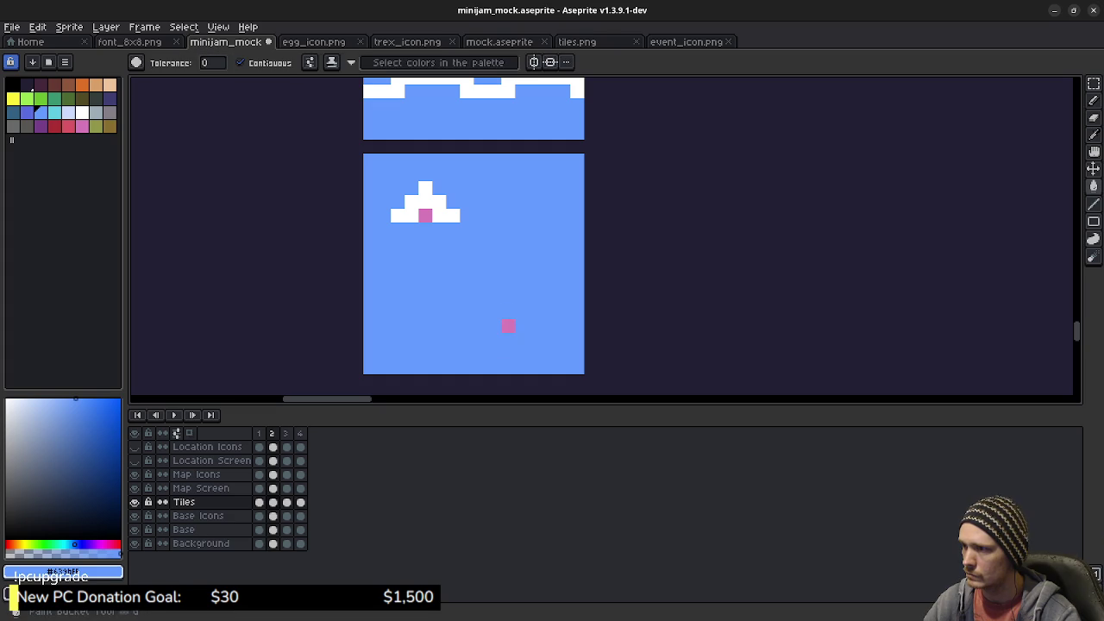
{"action": "left_click", "coordinate": [425, 203]}
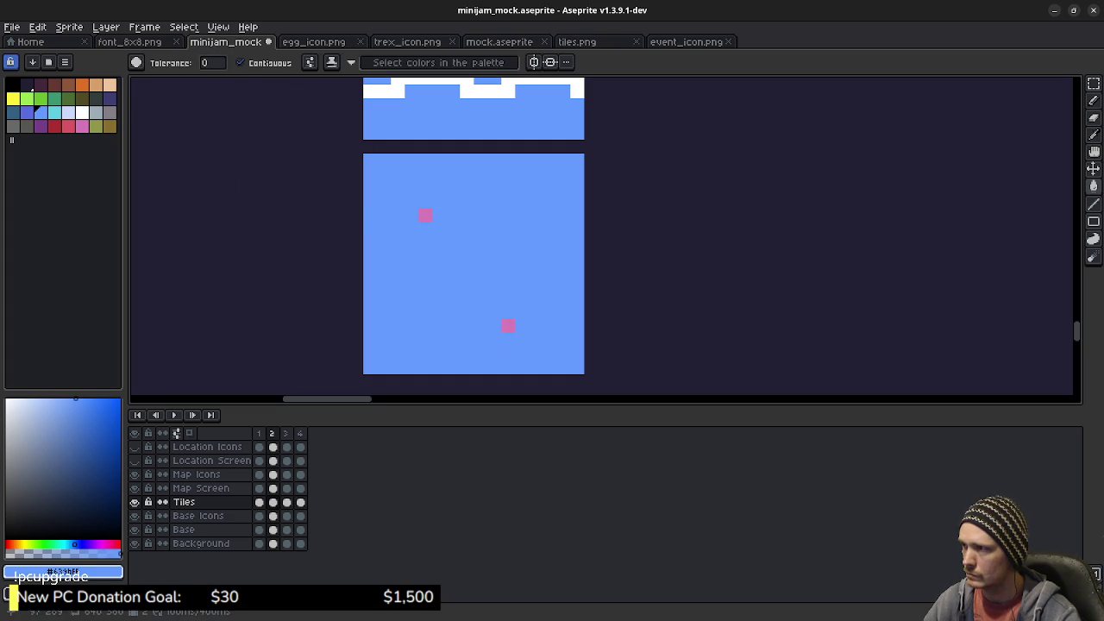
{"action": "left_click", "coordinate": [392, 91], "text": "alt"}
{"action": "left_click", "coordinate": [425, 216]}
{"action": "left_click", "coordinate": [507, 326]}
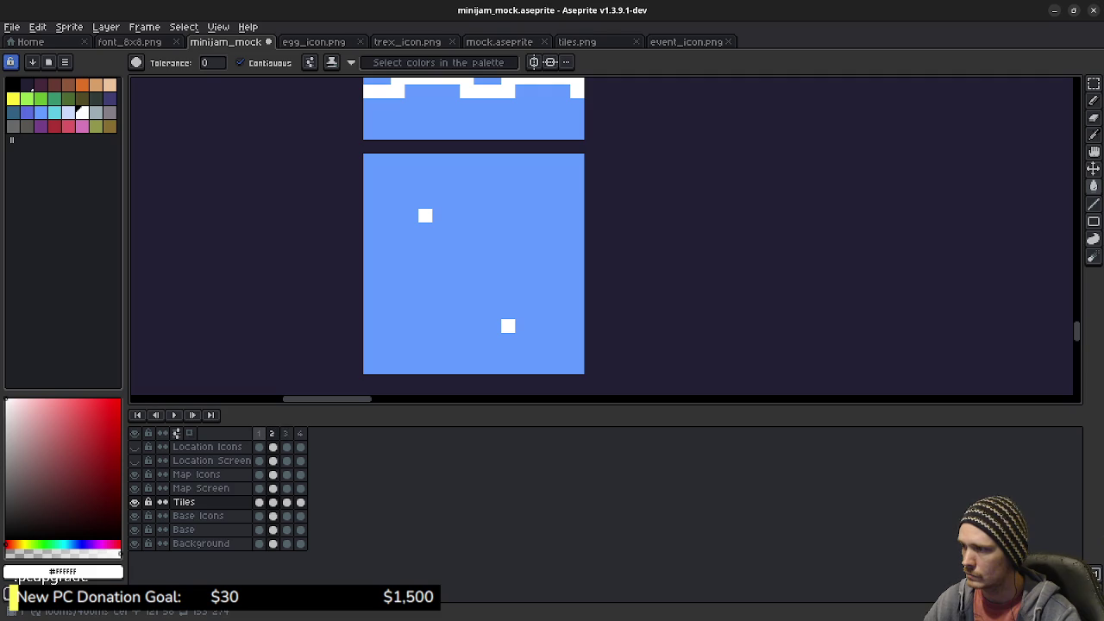
Compare against frame 1, fill its two white crests with water blue, then check frames 2 and 3
{"action": "left_click", "coordinate": [259, 433]}
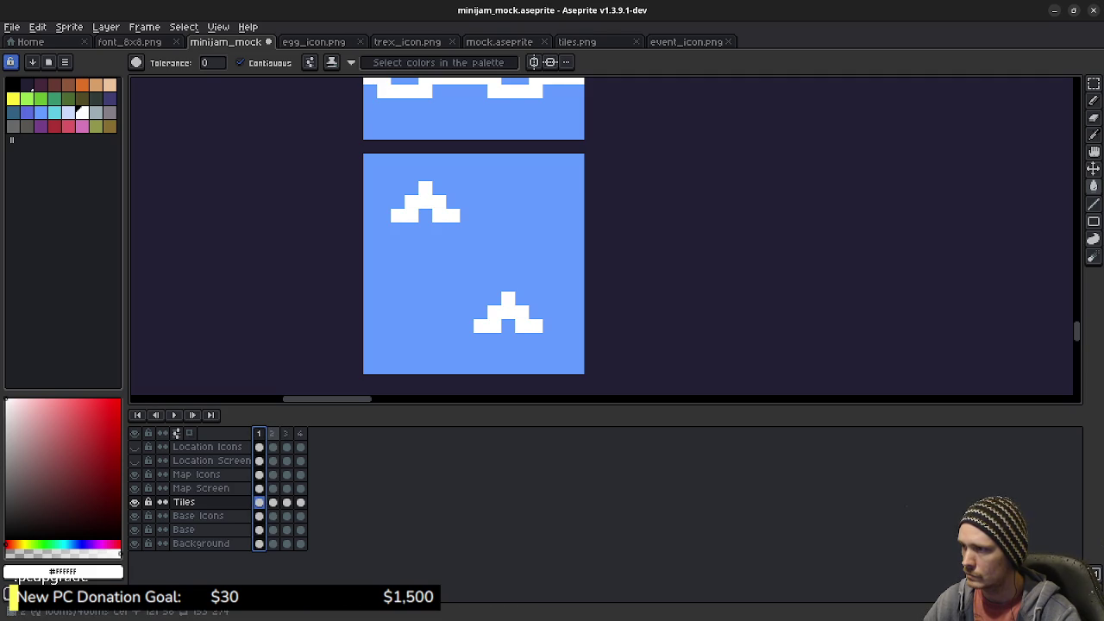
{"action": "left_click", "coordinate": [272, 433]}
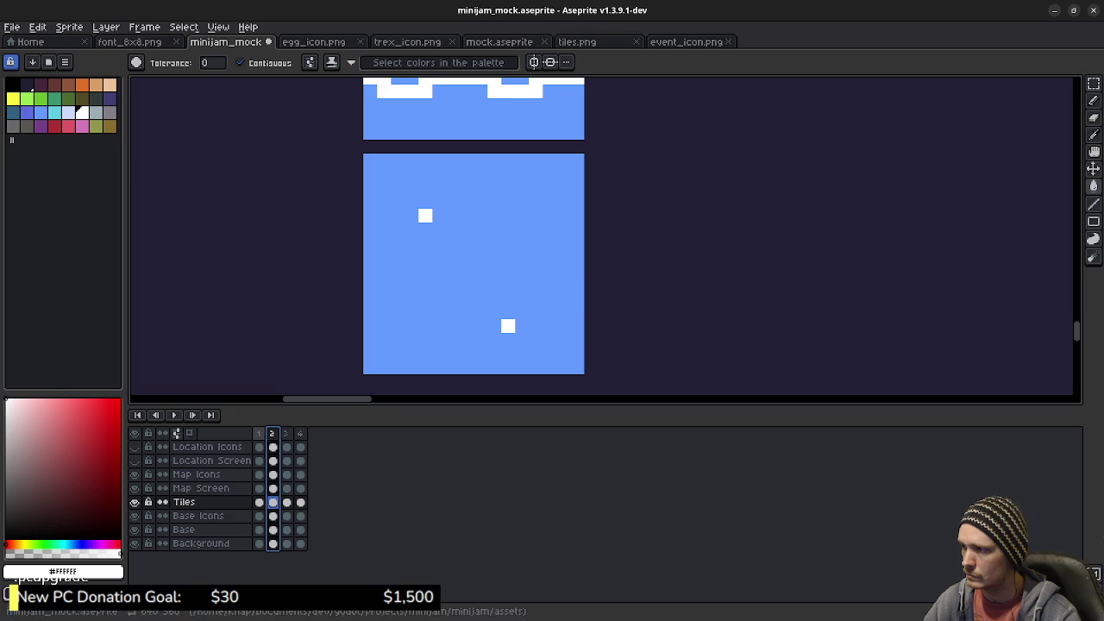
{"action": "left_click", "coordinate": [258, 433]}
{"action": "left_click", "coordinate": [412, 257], "text": "alt"}
{"action": "left_click", "coordinate": [425, 207]}
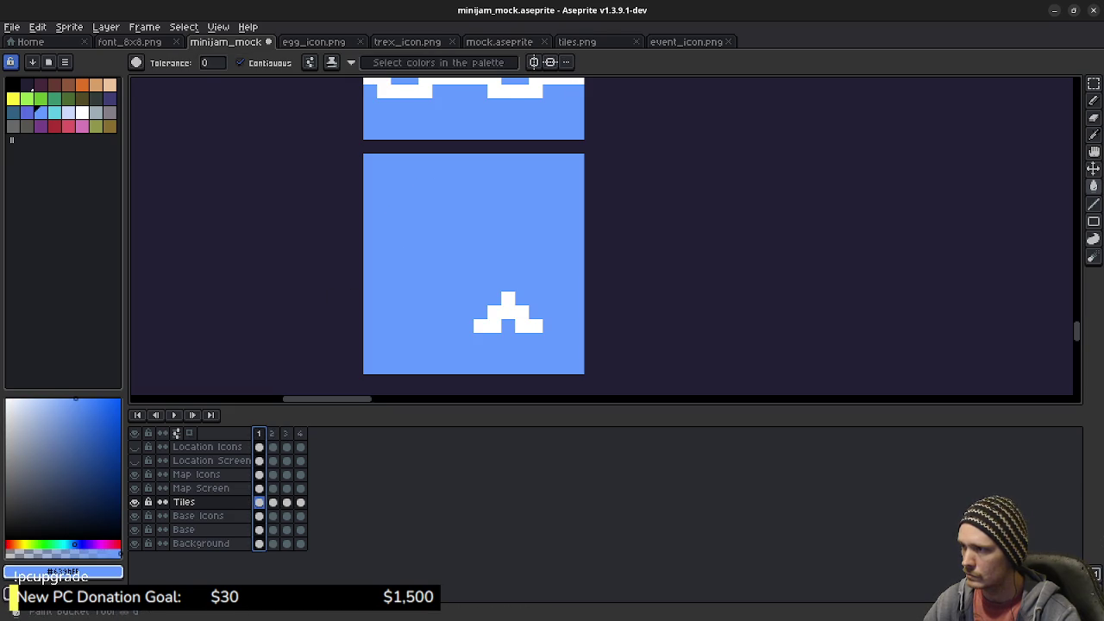
{"action": "left_click", "coordinate": [508, 316]}
{"action": "key", "text": "Right"}
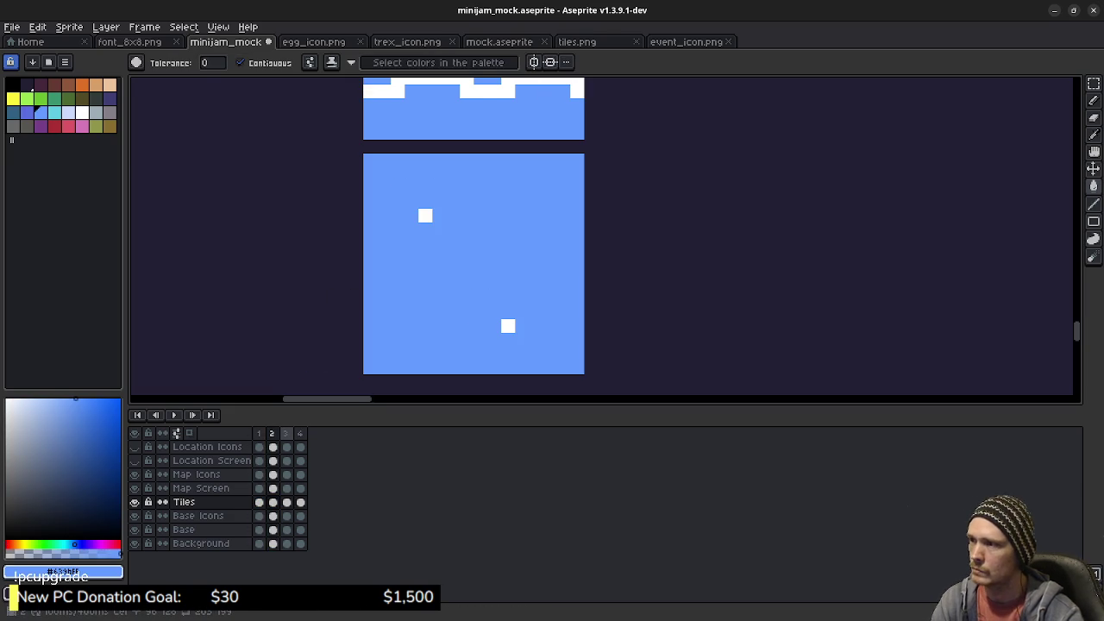
{"action": "key", "text": "Right"}
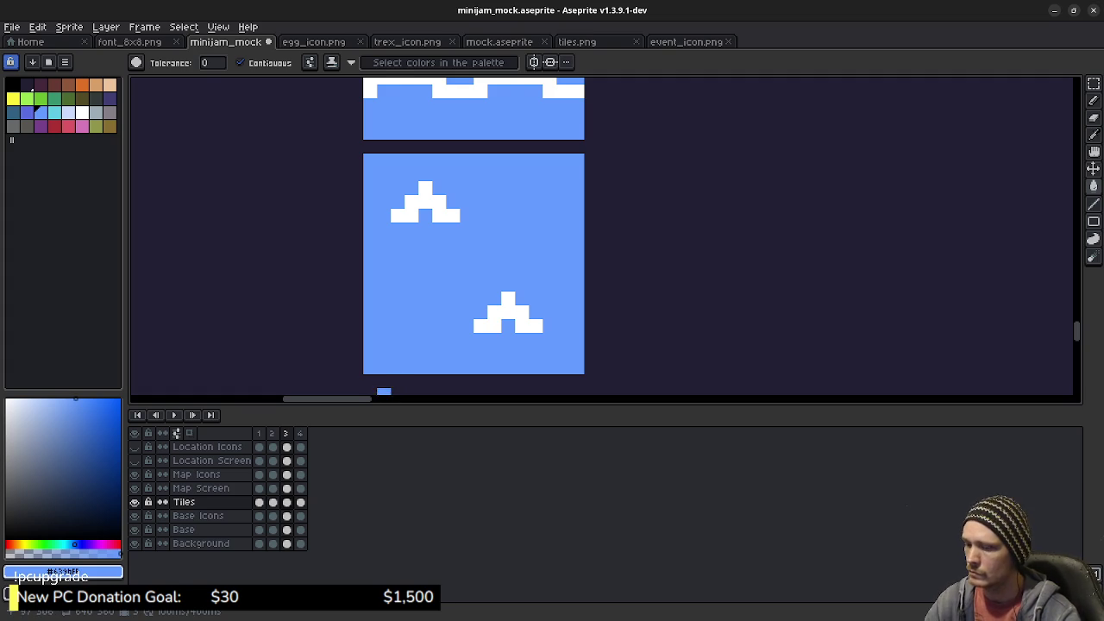
{"action": "key", "text": "Left"}
Draw a small white T-shaped crest on frame 2 and compare it with frames 3 and 4
{"action": "key", "text": "b"}
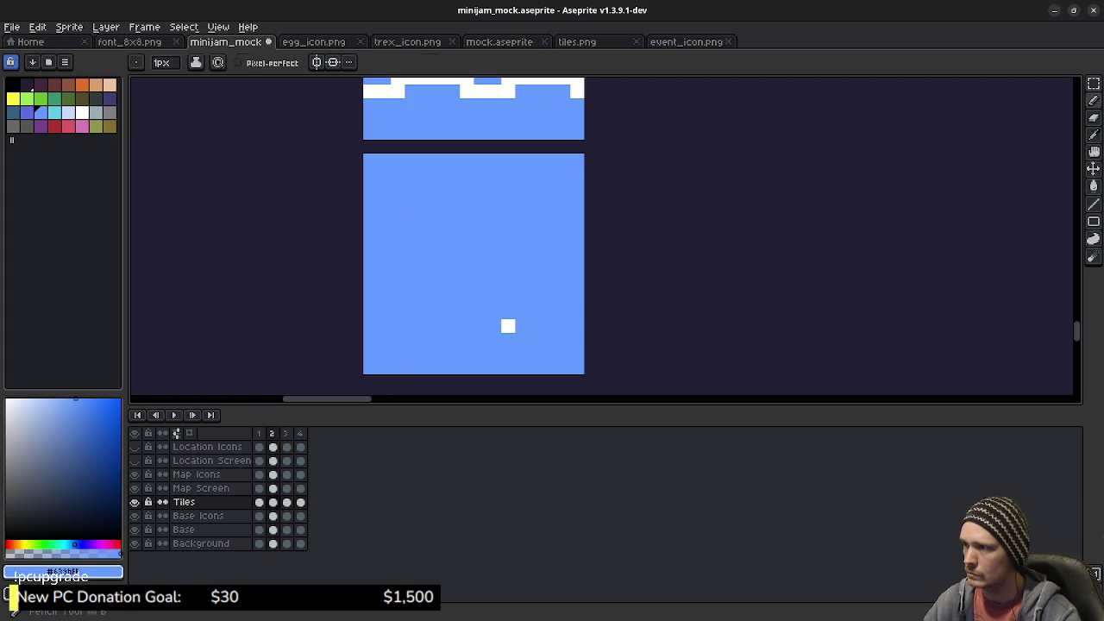
{"action": "left_click", "coordinate": [508, 326], "text": "alt"}
{"action": "left_click", "coordinate": [425, 216]}
{"action": "left_click", "coordinate": [425, 202]}
{"action": "left_click", "coordinate": [411, 215]}
{"action": "left_click", "coordinate": [439, 215]}
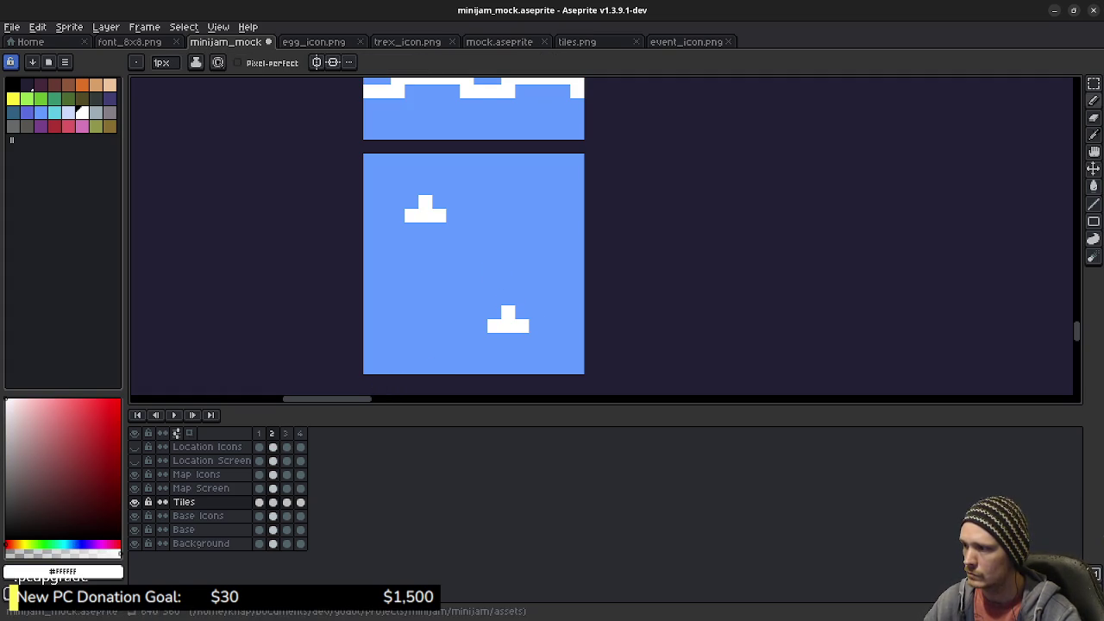
{"action": "key", "text": "Right"}
{"action": "key", "text": "Right"}
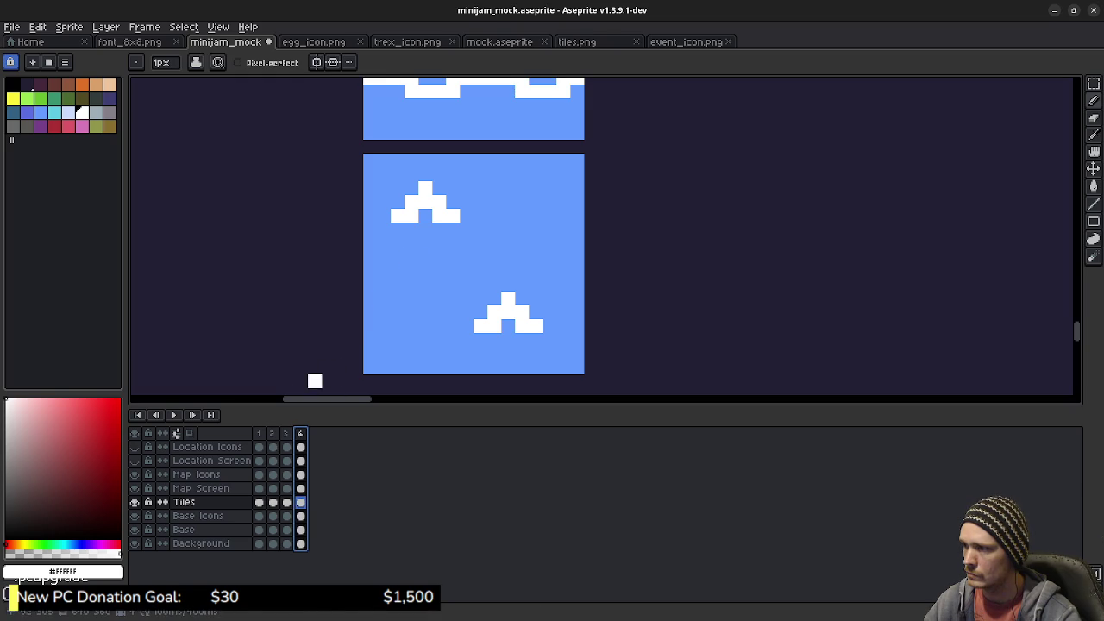
{"action": "left_click", "coordinate": [286, 433]}
{"action": "key", "text": "Left"}
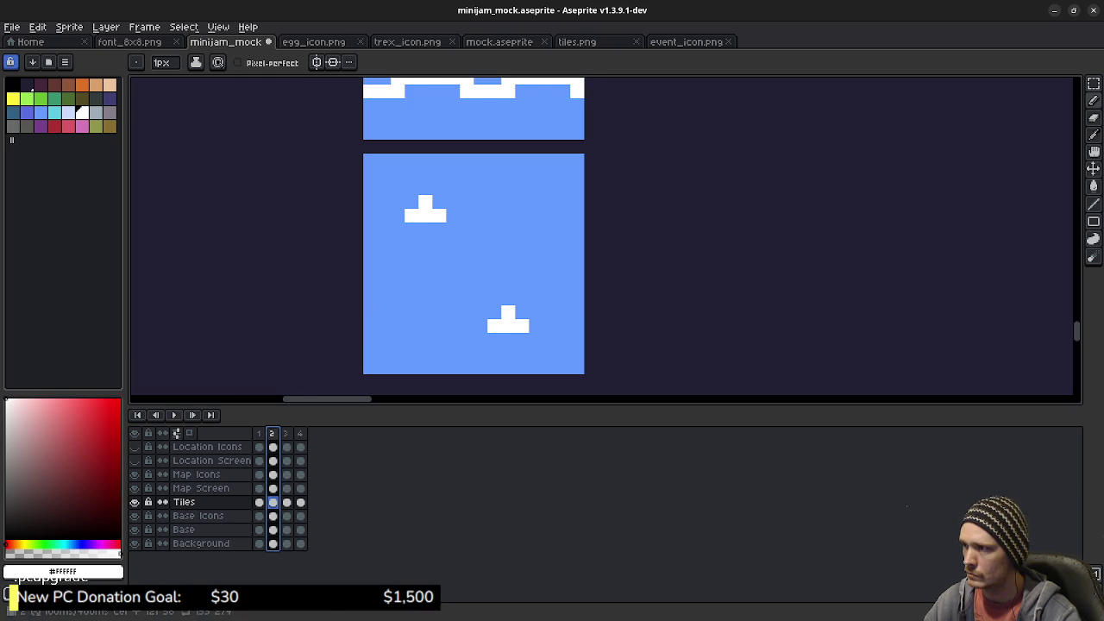
Copy frame 2's whole water tile into frame 4 and play the wave animation
{"action": "key", "text": "m"}
{"action": "mouse_move", "coordinate": [363, 154]}
{"action": "left_mouse_down"}
{"action": "mouse_move", "coordinate": [558, 362]}
{"action": "mouse_move", "coordinate": [587, 376]}
{"action": "left_mouse_up"}
{"action": "key", "text": "ctrl+c"}
{"action": "key", "text": "Right"}
{"action": "key", "text": "Right"}
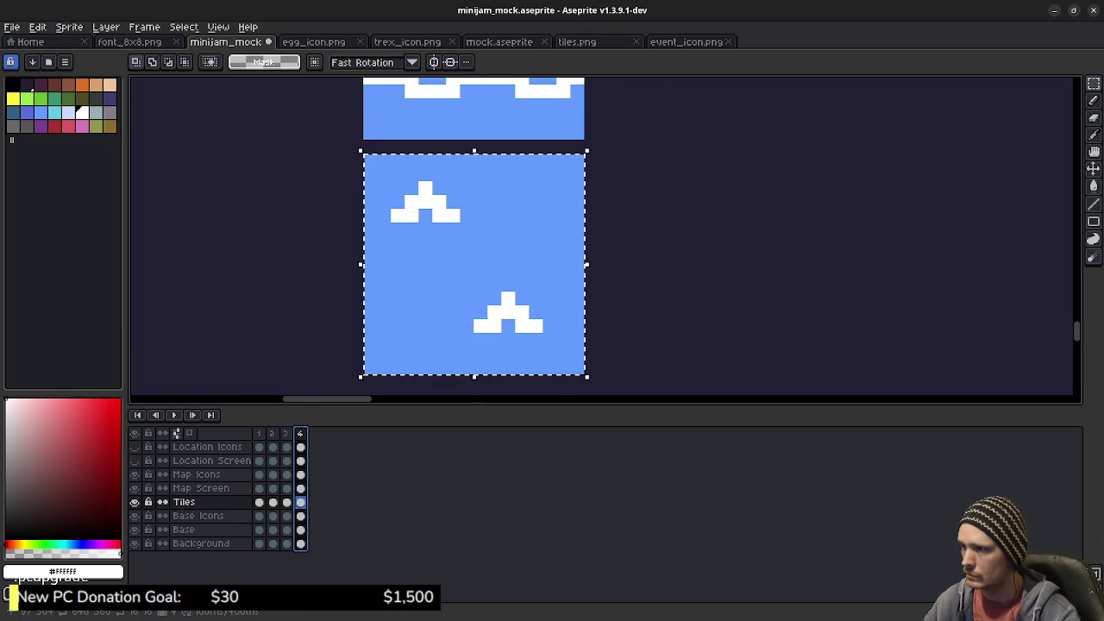
{"action": "key", "text": "ctrl+v"}
{"action": "key", "text": "Return"}
{"action": "key", "text": "ctrl+d"}
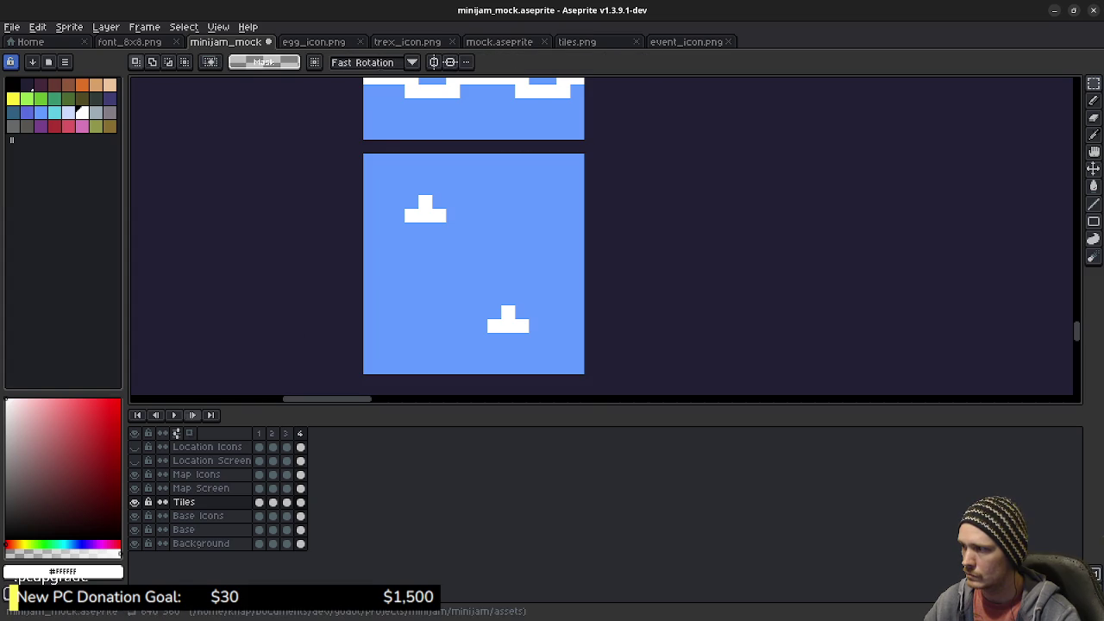
{"action": "left_click", "coordinate": [174, 415]}
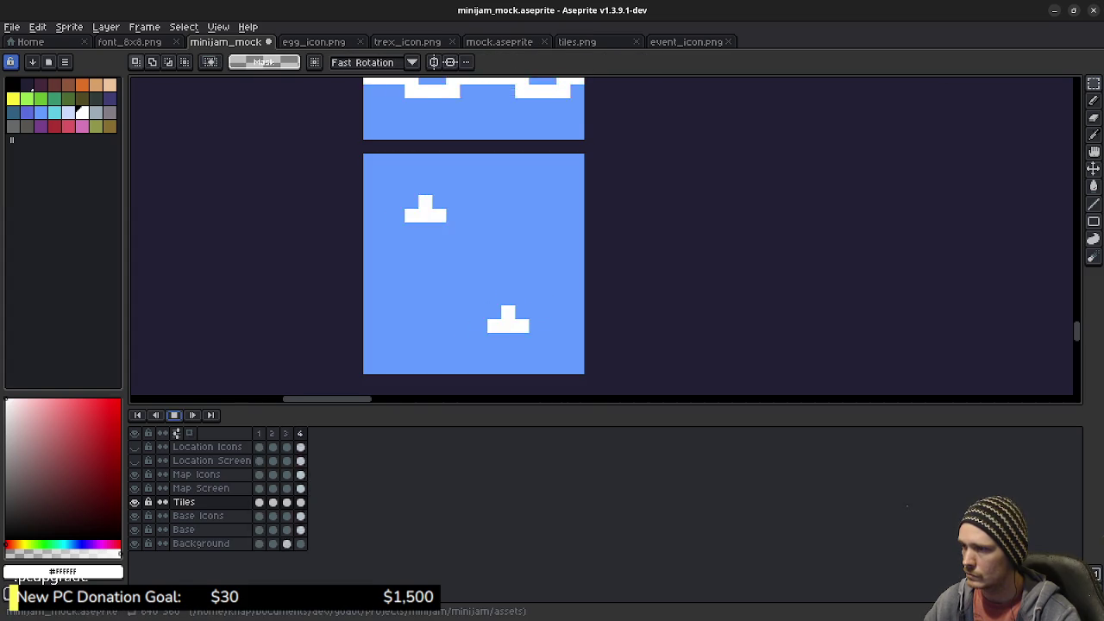
Scroll the minijam_mock canvas to the water and path tiles, briefly glancing at the Godot map
{"action": "scroll", "coordinate": [634, 287], "scroll_direction": "down", "scroll_amount": 4}
{"action": "scroll", "coordinate": [486, 316], "scroll_direction": "down", "scroll_amount": 1}
{"action": "scroll", "coordinate": [587, 304], "scroll_direction": "down", "scroll_amount": 1}
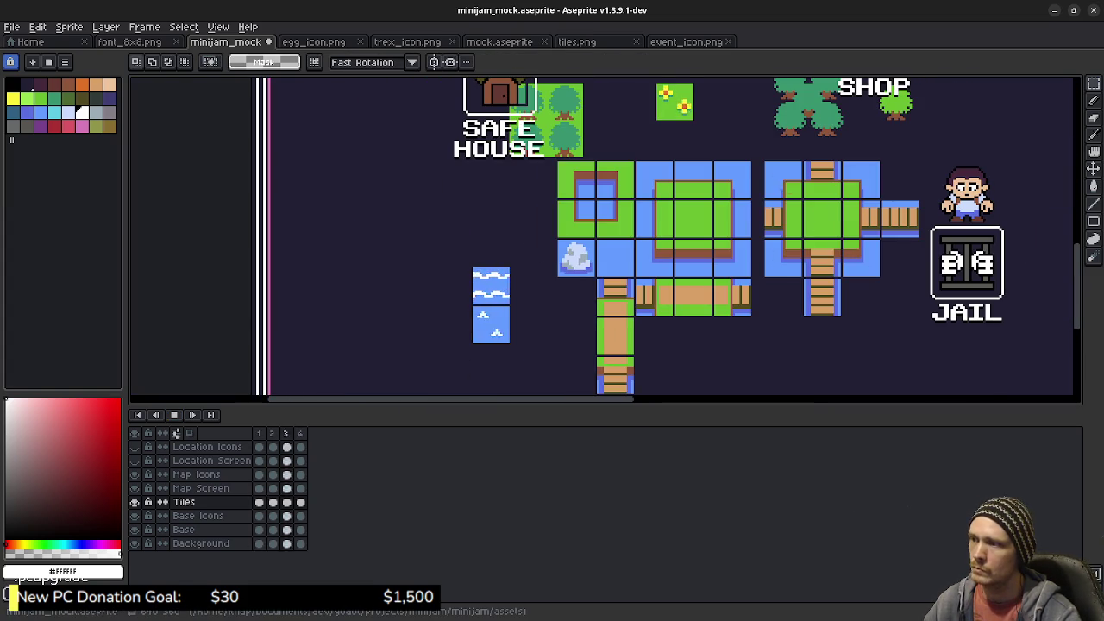
{"action": "scroll", "coordinate": [588, 305], "scroll_direction": "right", "scroll_amount": 1}
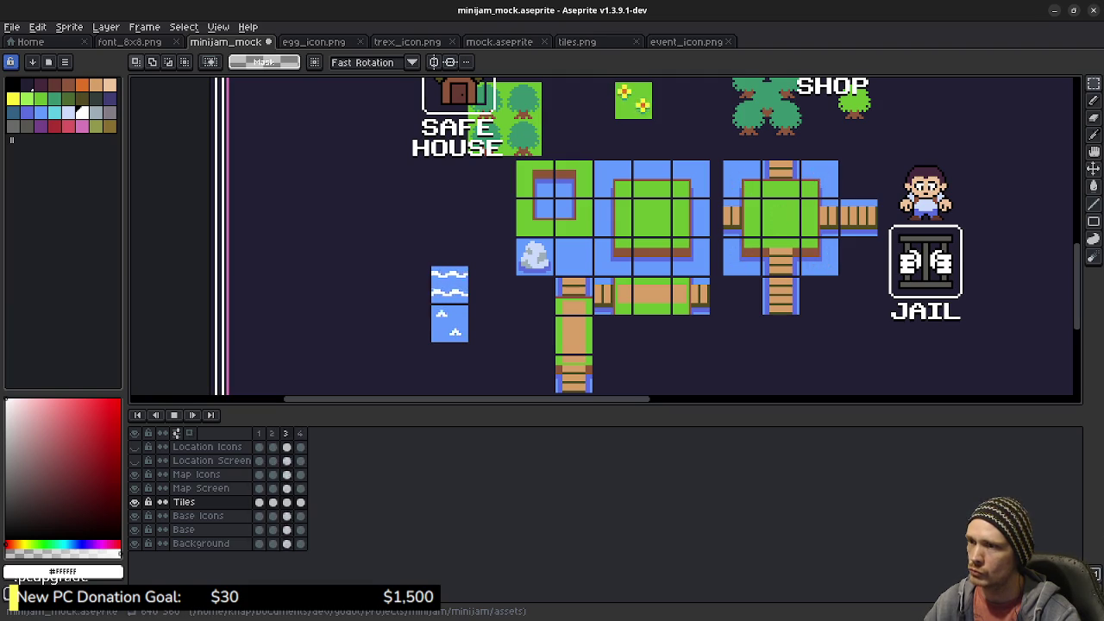
{"action": "key", "text": "alt+Tab"}
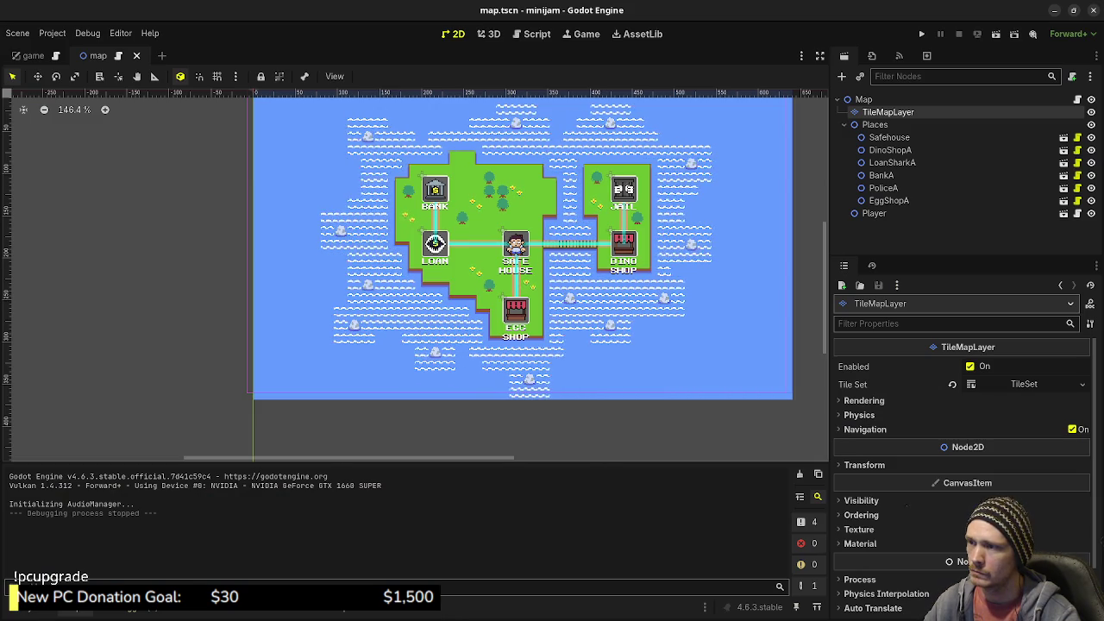
{"action": "key", "text": "alt+Tab"}
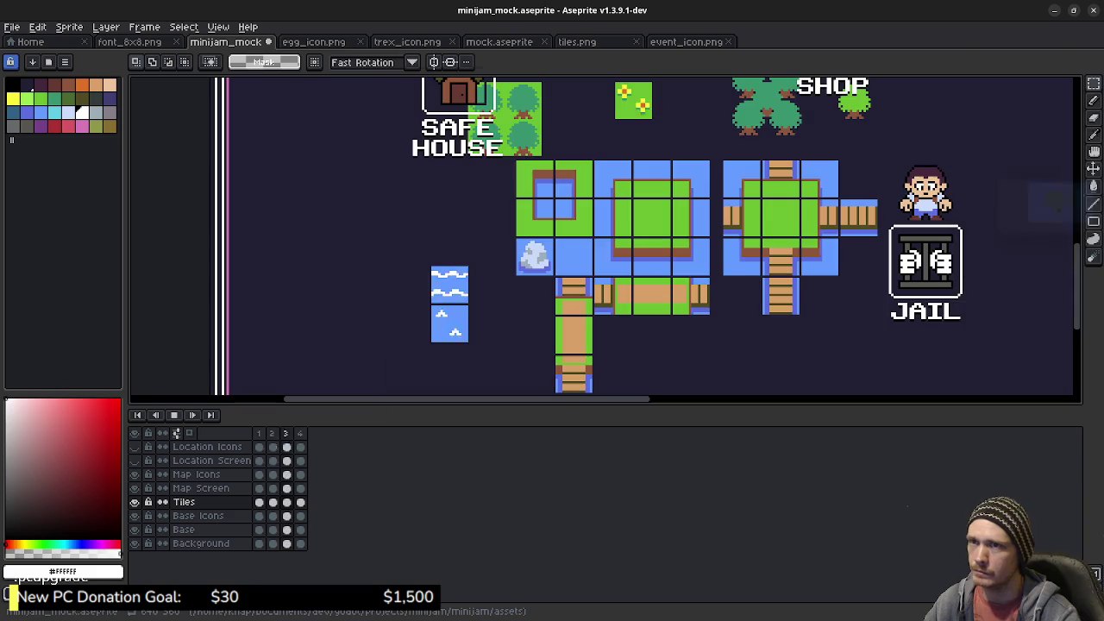
Stop playback and fill the mock wave tile's middle band dark blue and both white bands light blue
{"action": "scroll", "coordinate": [466, 328], "scroll_direction": "up", "scroll_amount": 3}
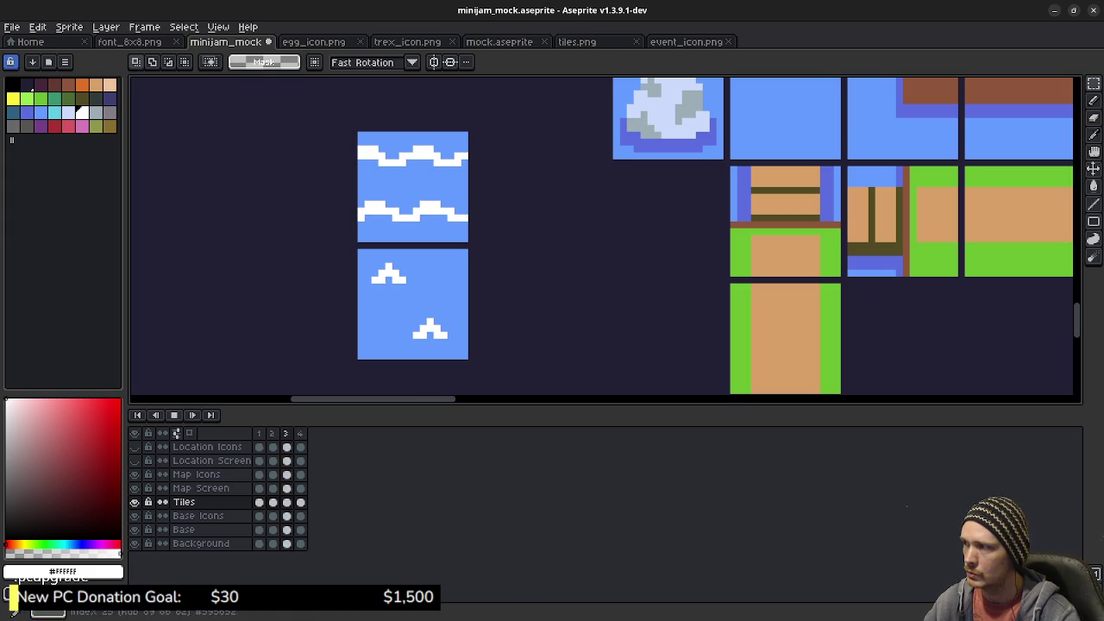
{"action": "key", "text": "Return"}
{"action": "left_click", "coordinate": [26, 111]}
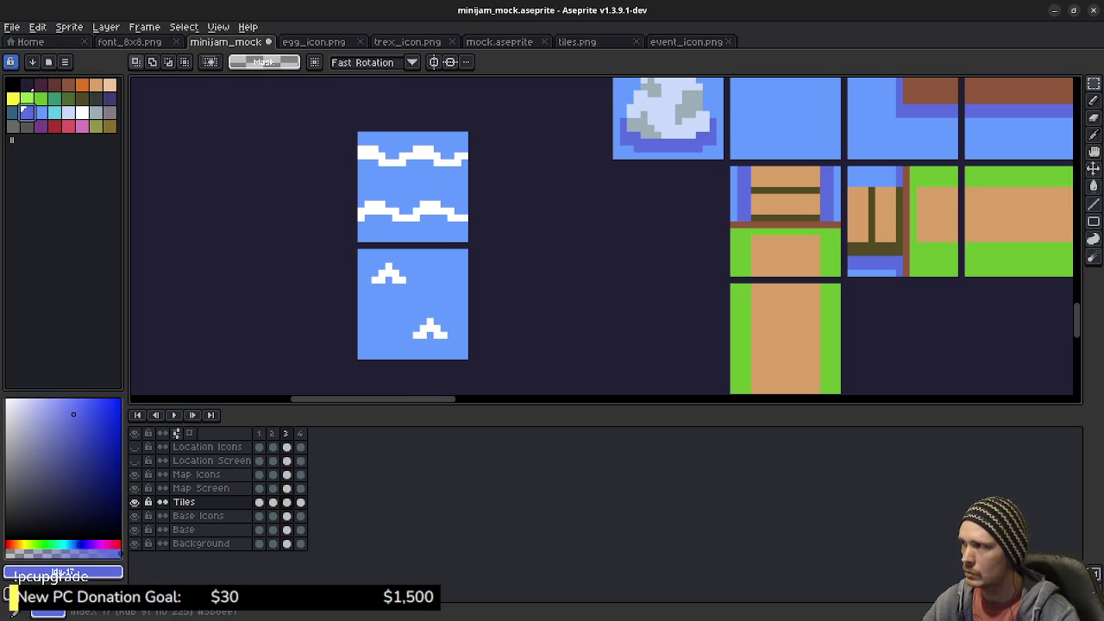
{"action": "key", "text": "g"}
{"action": "left_click", "coordinate": [395, 185]}
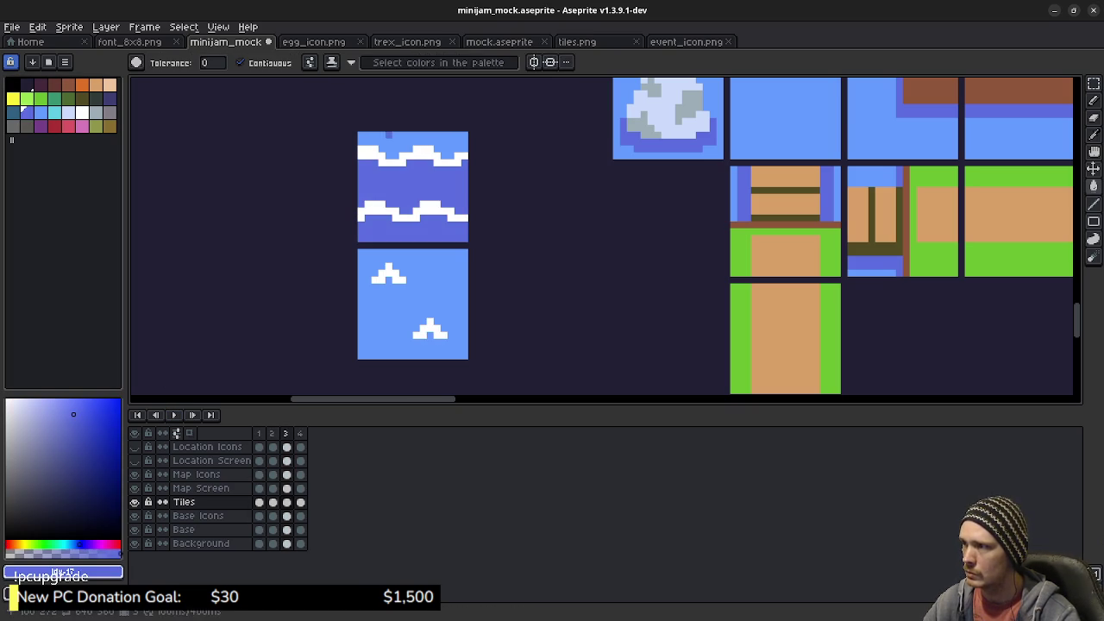
{"action": "left_click", "coordinate": [40, 111]}
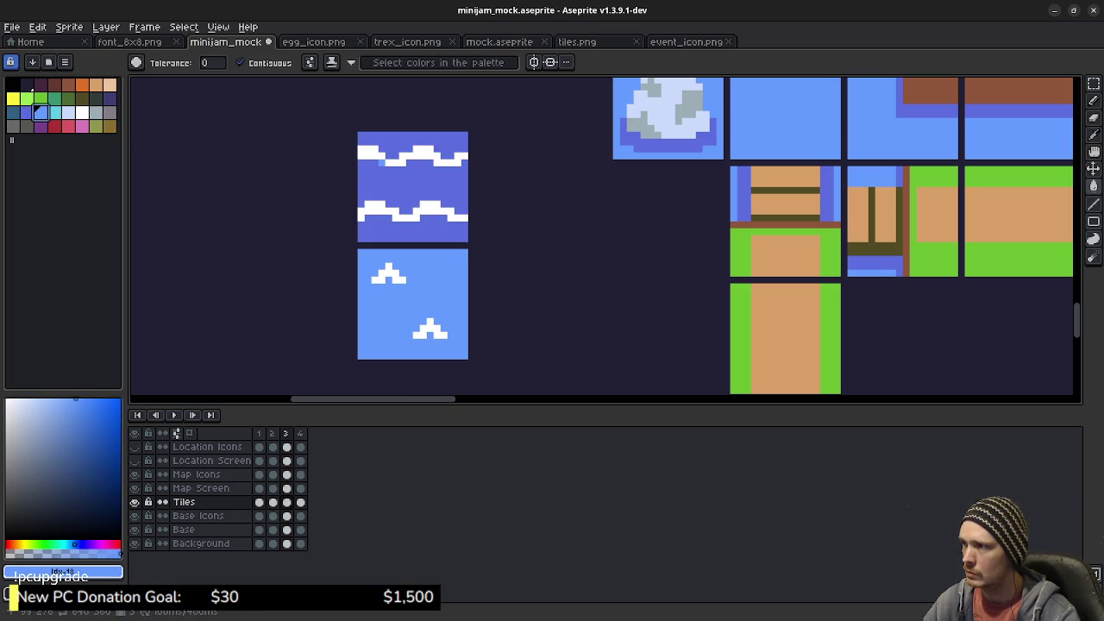
{"action": "left_click", "coordinate": [382, 160]}
{"action": "left_click", "coordinate": [375, 204]}
Pan the mockup across the SHOP and LOAN art, save it, and open tiles.png
{"action": "scroll", "coordinate": [485, 272], "scroll_direction": "down", "scroll_amount": 2}
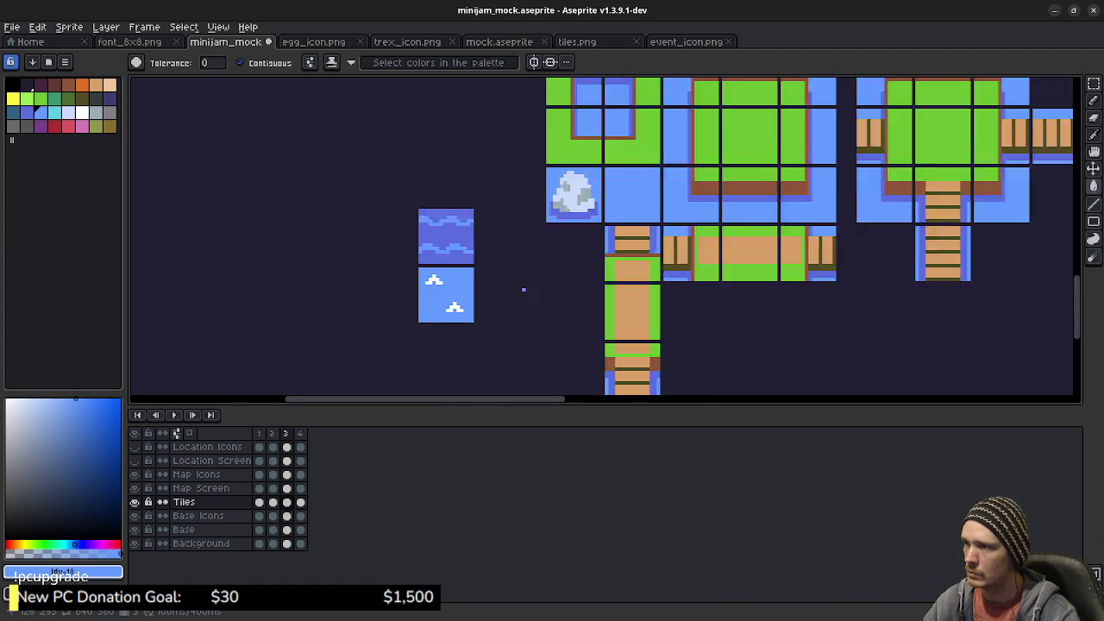
{"action": "left_click_drag", "start_coordinate": [558, 269], "coordinate": [510, 298]}
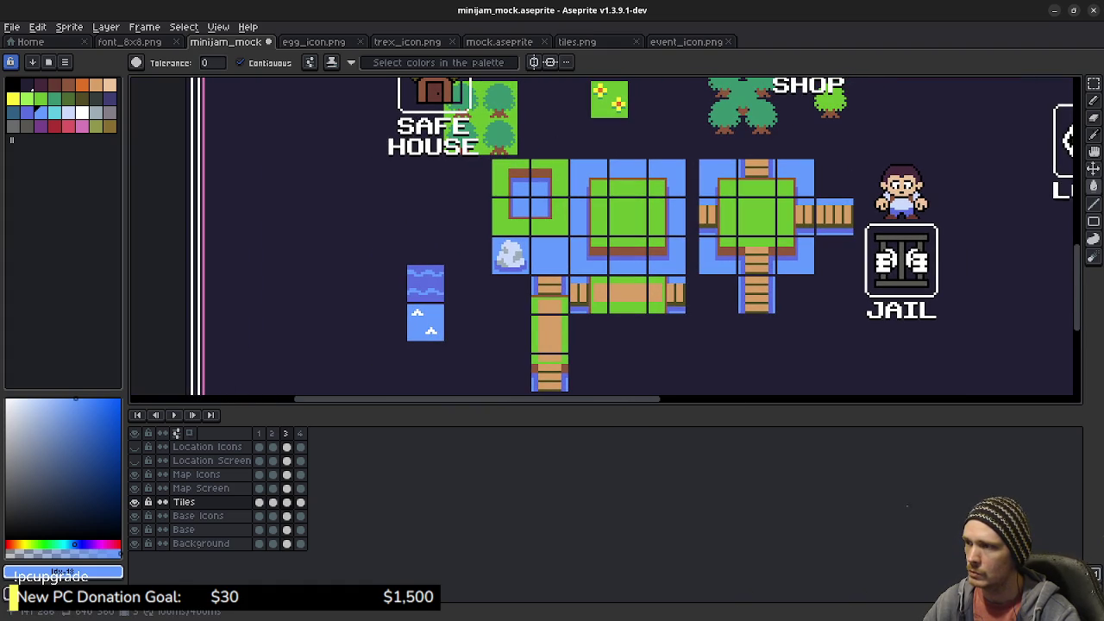
{"action": "left_click_drag", "start_coordinate": [510, 299], "coordinate": [437, 311]}
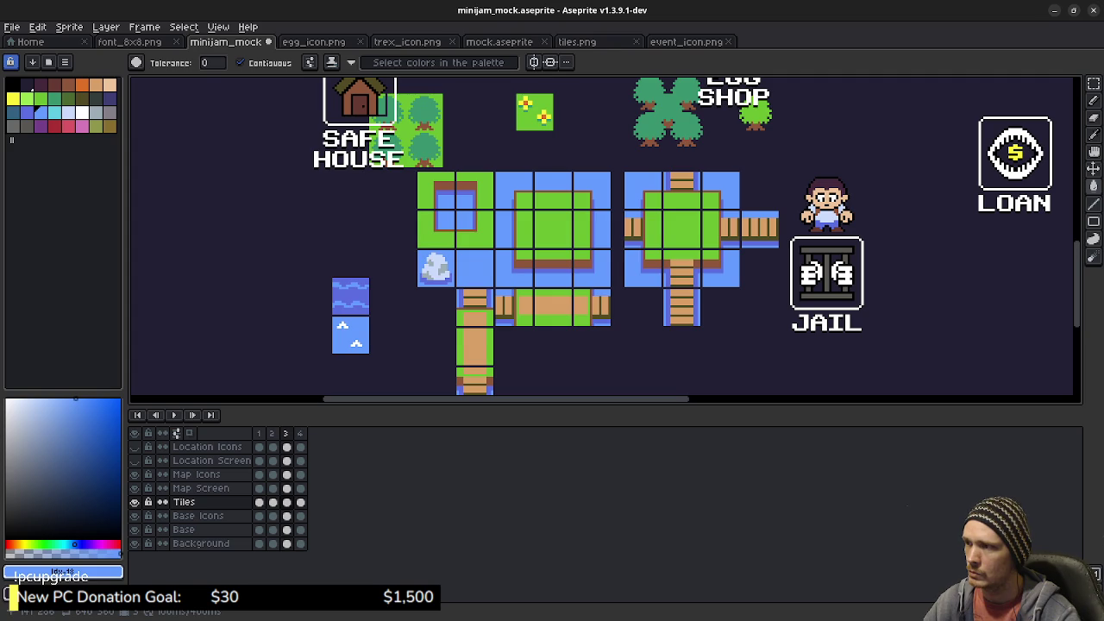
{"action": "right_click", "coordinate": [510, 274]}
{"action": "key", "text": "Escape"}
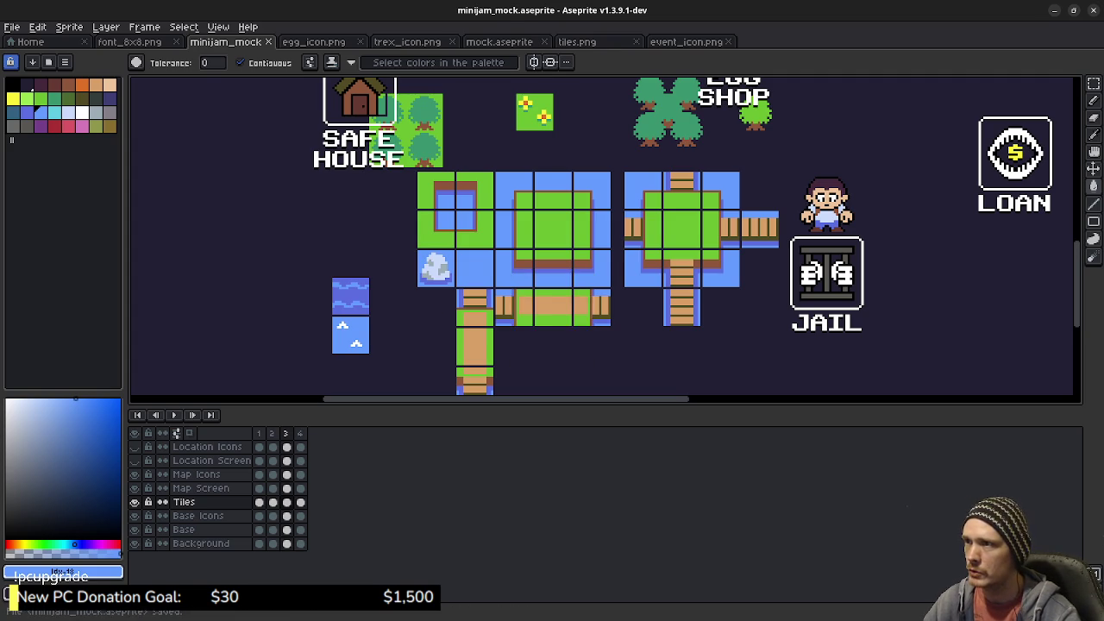
{"action": "left_click", "coordinate": [576, 41]}
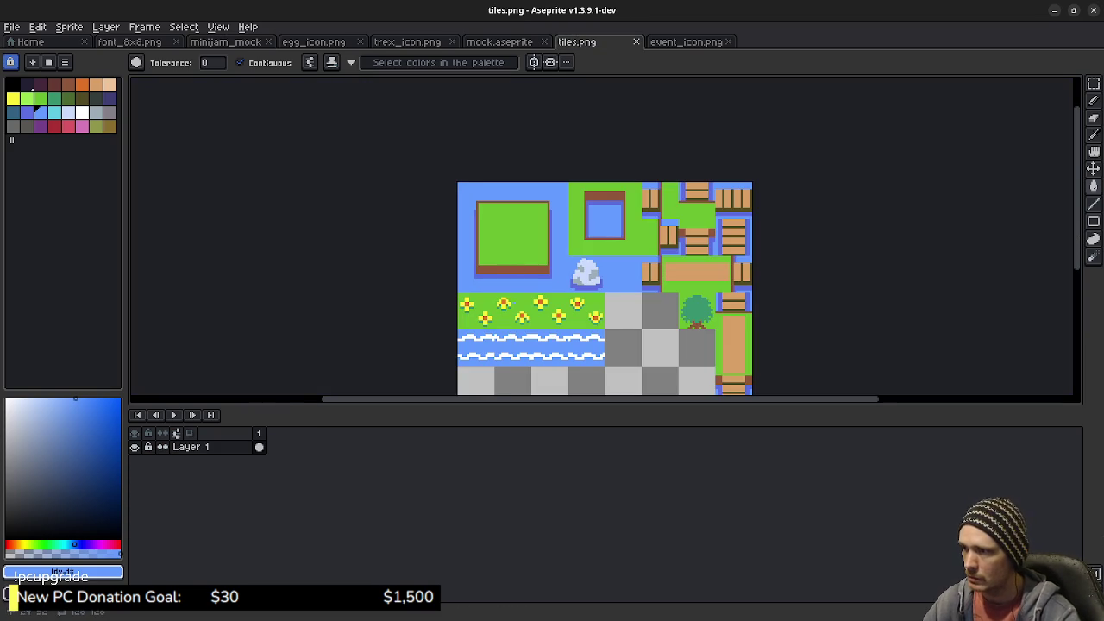
{"action": "scroll", "coordinate": [515, 300], "scroll_direction": "up", "scroll_amount": 3}
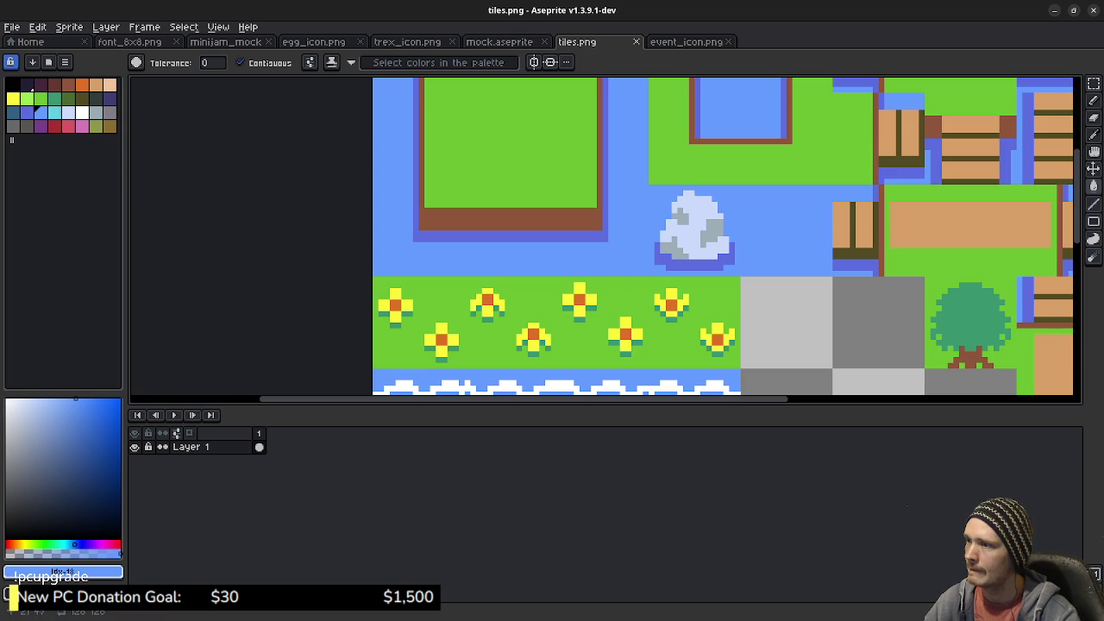
Test pink fills on tiles.png's shadow, inner border and wooden-tile strip, then undo them
{"action": "left_click", "coordinate": [82, 125]}
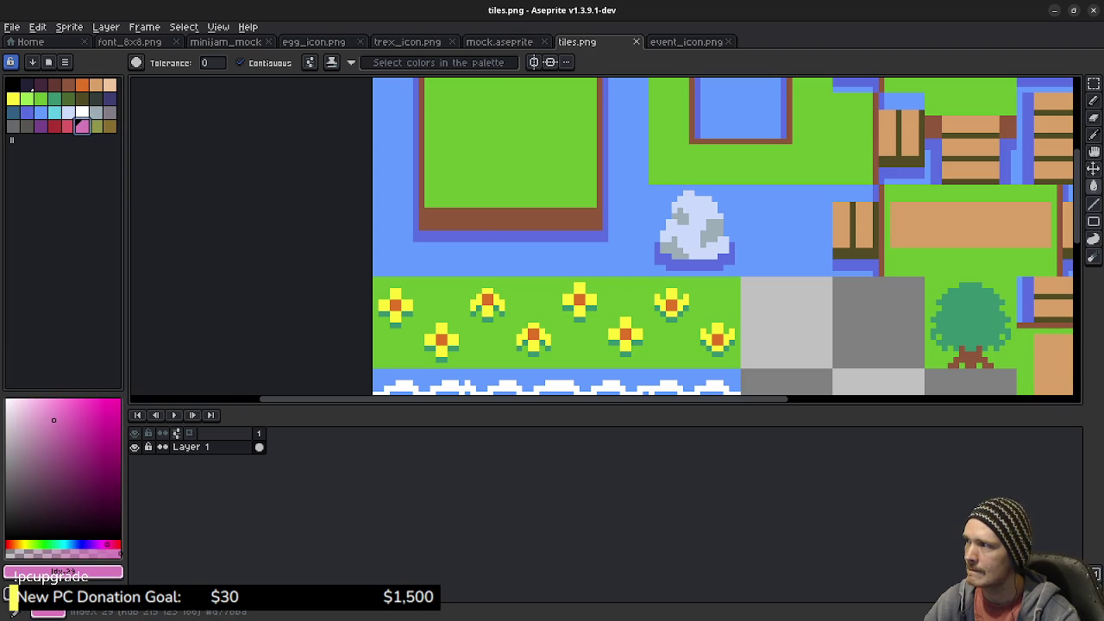
{"action": "left_click", "coordinate": [479, 233]}
{"action": "scroll", "coordinate": [517, 198], "scroll_direction": "right", "scroll_amount": 3}
{"action": "scroll", "coordinate": [534, 176], "scroll_direction": "up", "scroll_amount": 3}
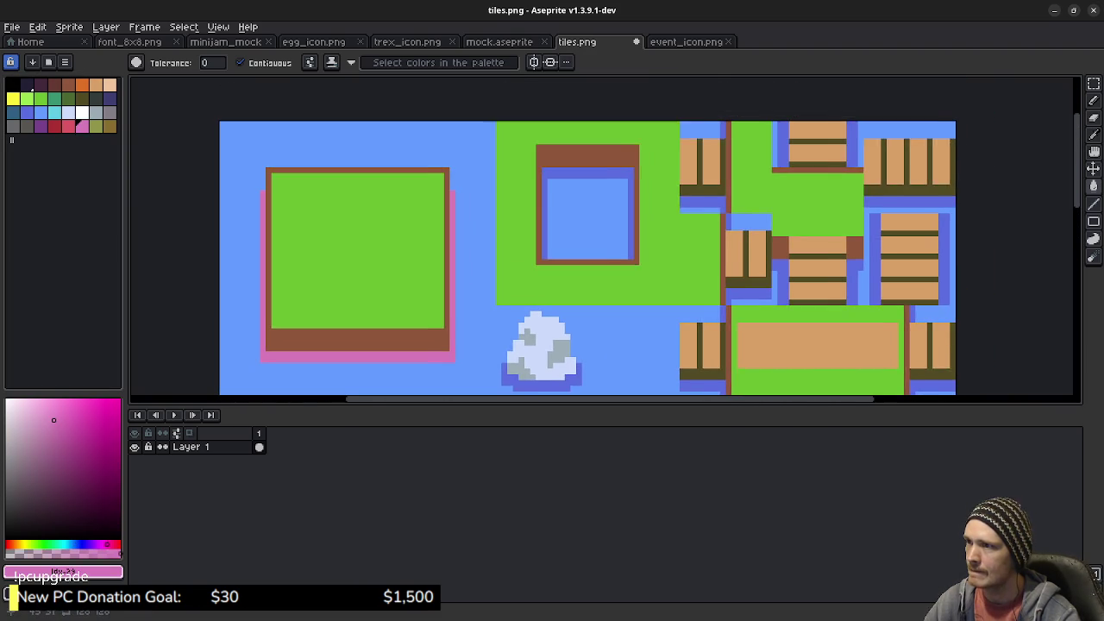
{"action": "left_click", "coordinate": [546, 169]}
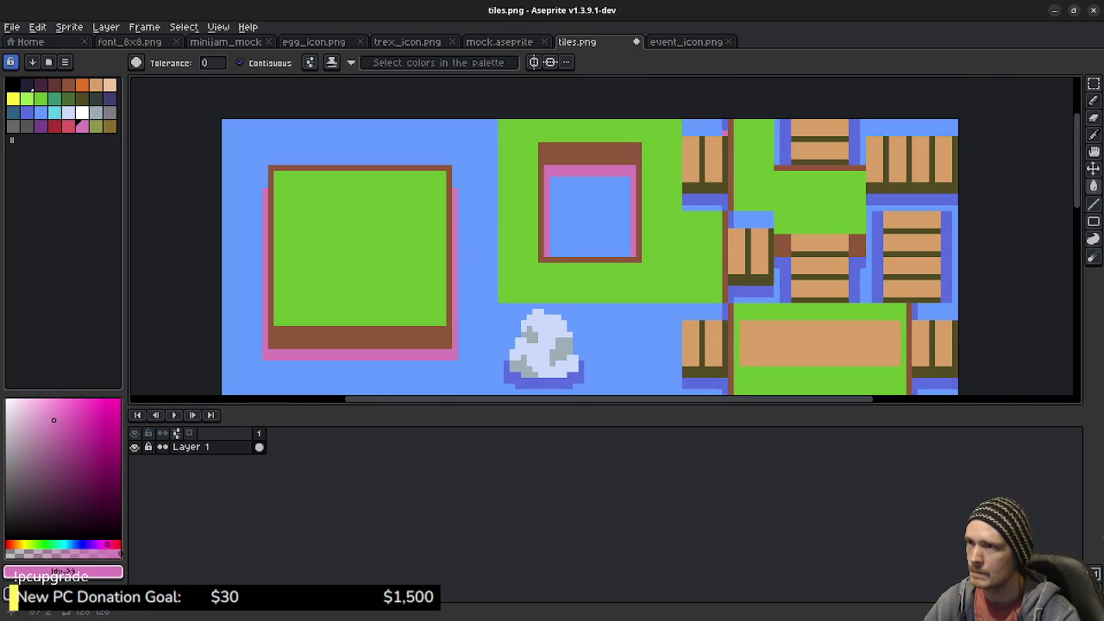
{"action": "left_click", "coordinate": [714, 198]}
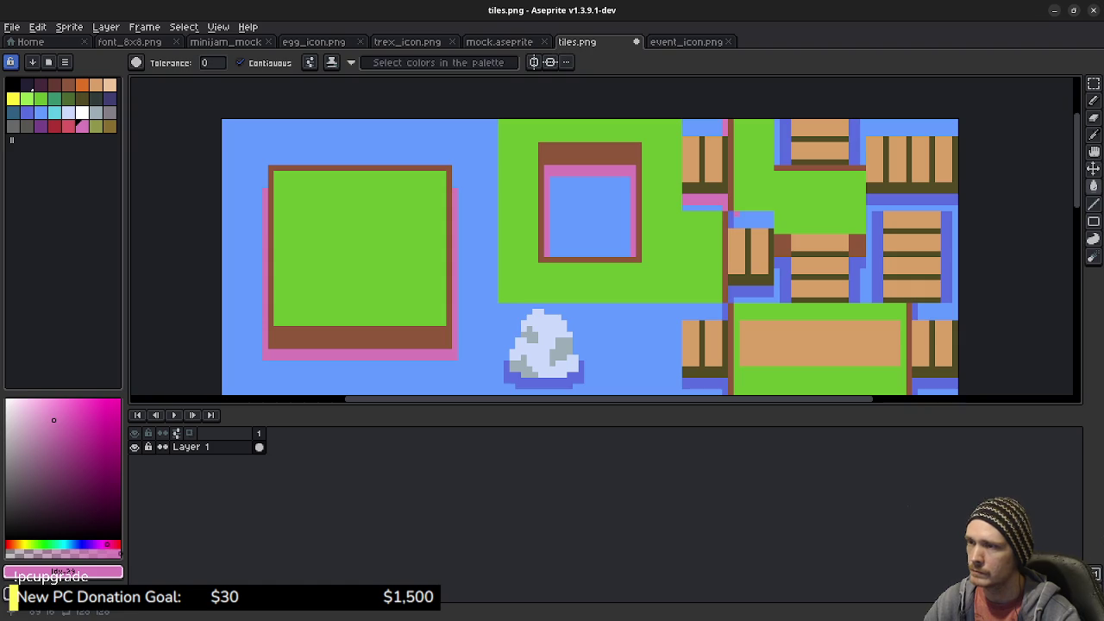
{"action": "key", "text": "ctrl+z"}
{"action": "key", "text": "ctrl+z"}
{"action": "key", "text": "ctrl+z"}
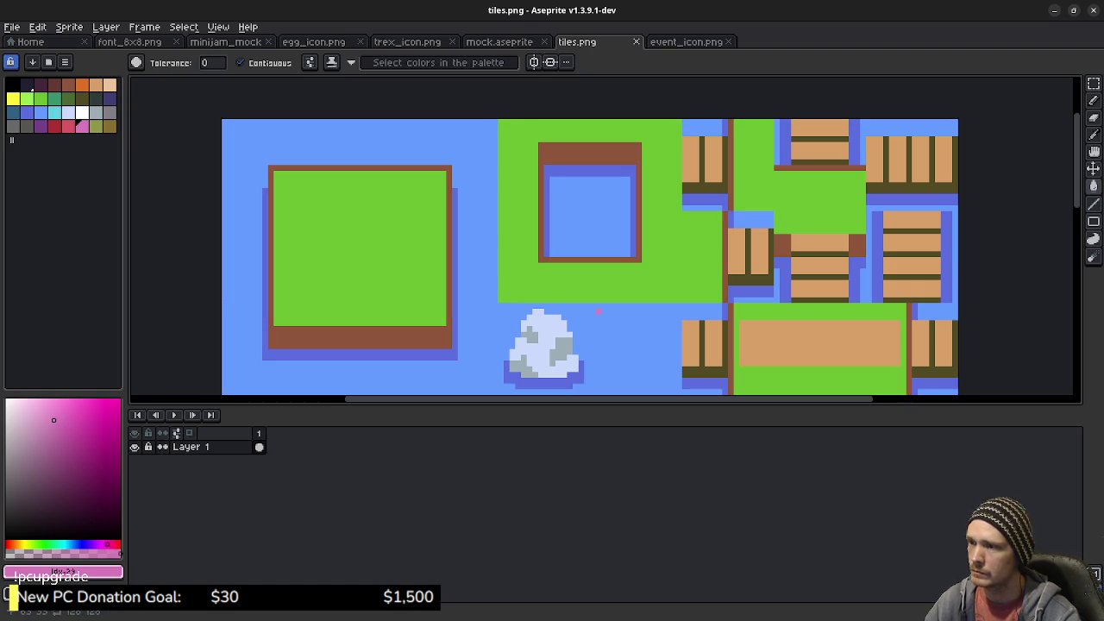
With Contiguous off, recolour all shadow pixels and white wave crests light blue, then save tiles.png
{"action": "scroll", "coordinate": [599, 311], "scroll_direction": "down", "scroll_amount": 3}
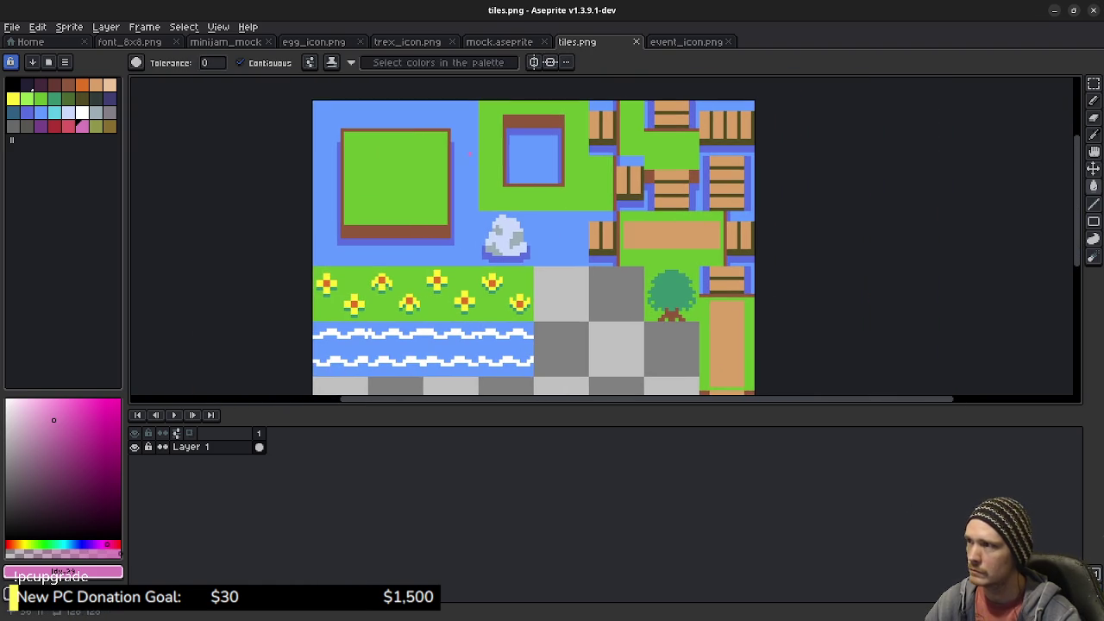
{"action": "left_click", "coordinate": [241, 62]}
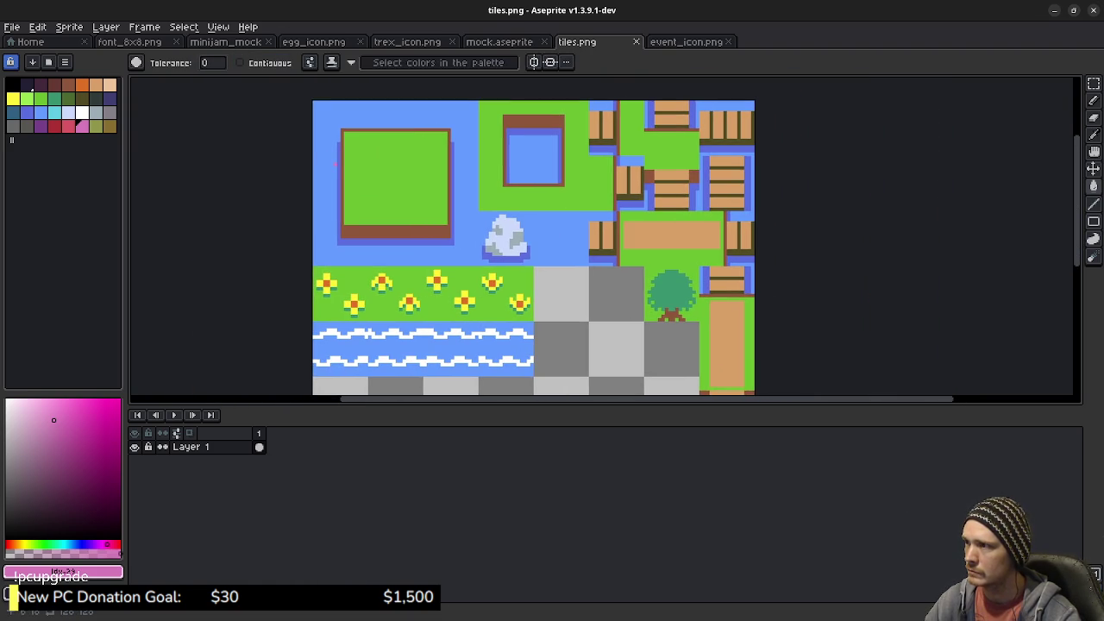
{"action": "left_click", "coordinate": [338, 163]}
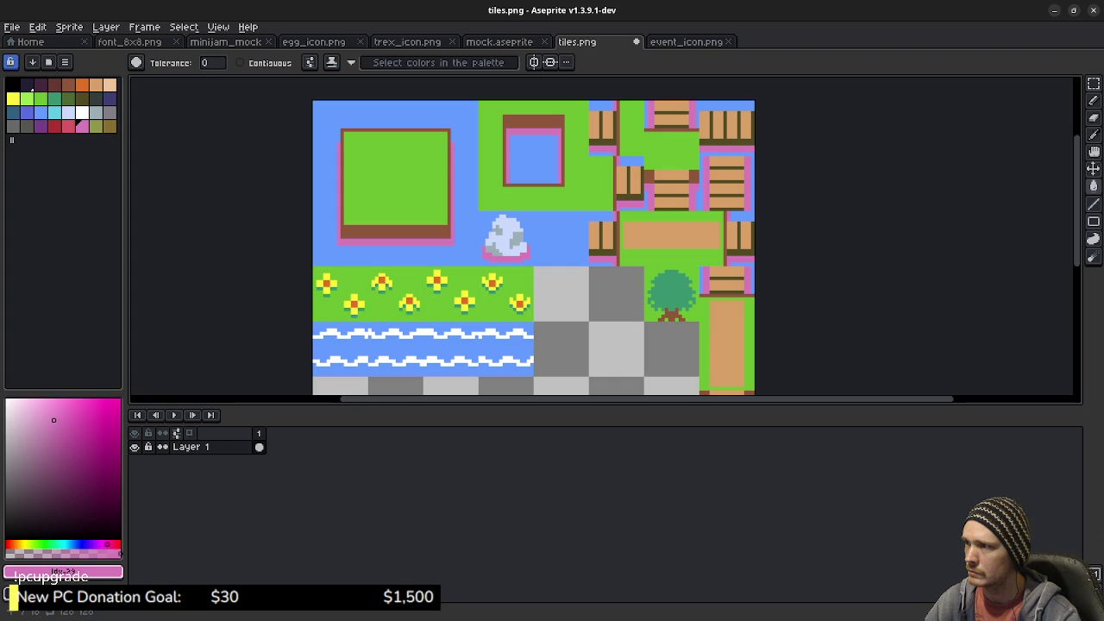
{"action": "left_click", "coordinate": [23, 110]}
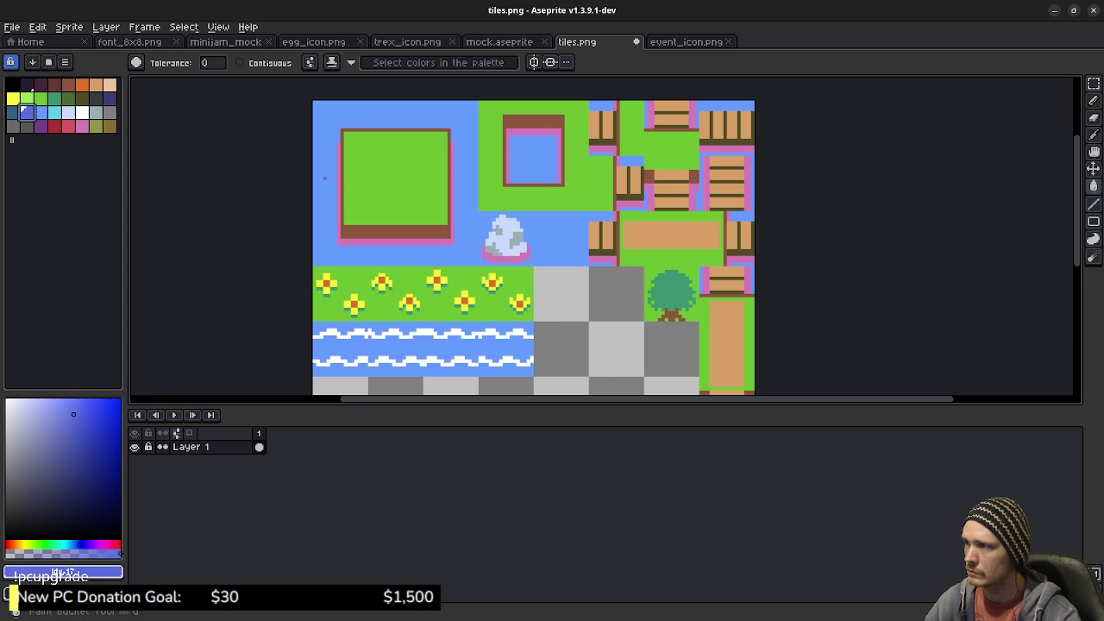
{"action": "left_click", "coordinate": [41, 112]}
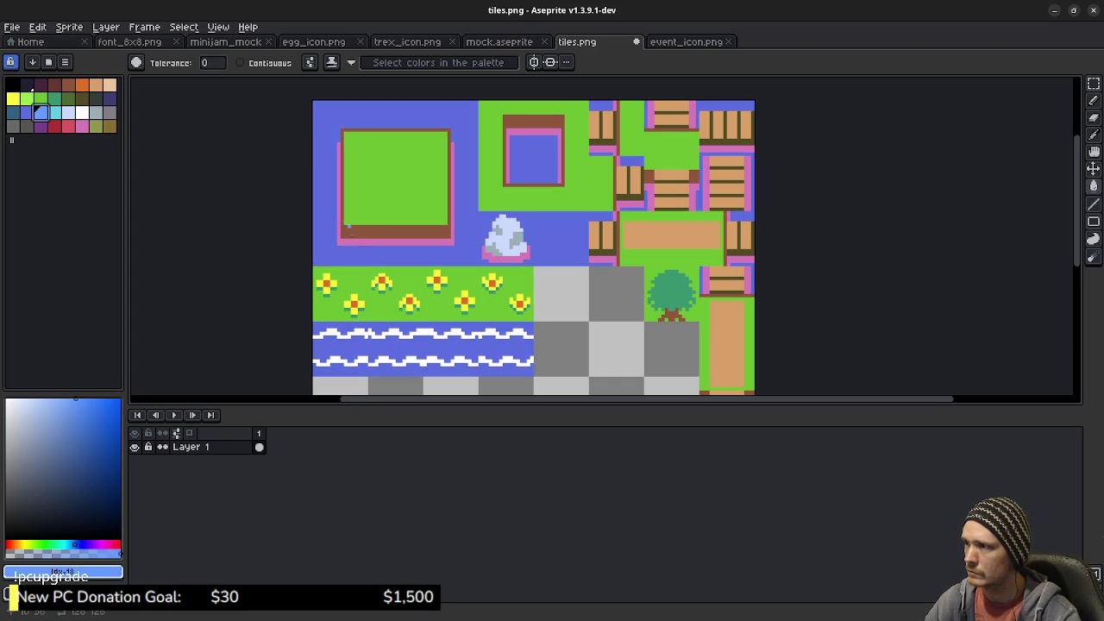
{"action": "left_click", "coordinate": [338, 237]}
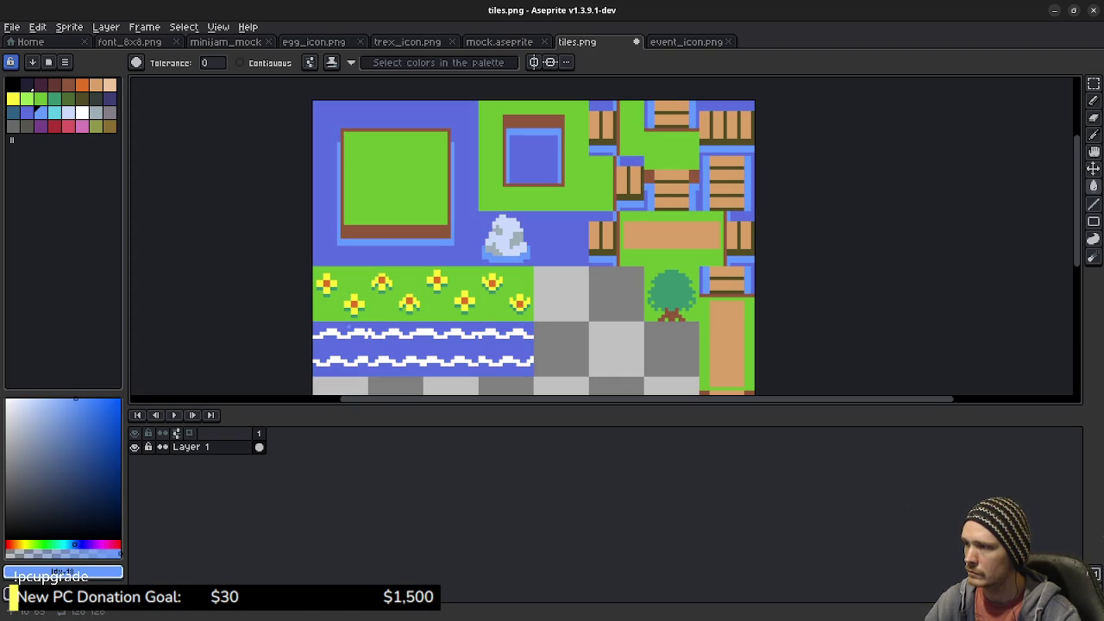
{"action": "left_click", "coordinate": [362, 333]}
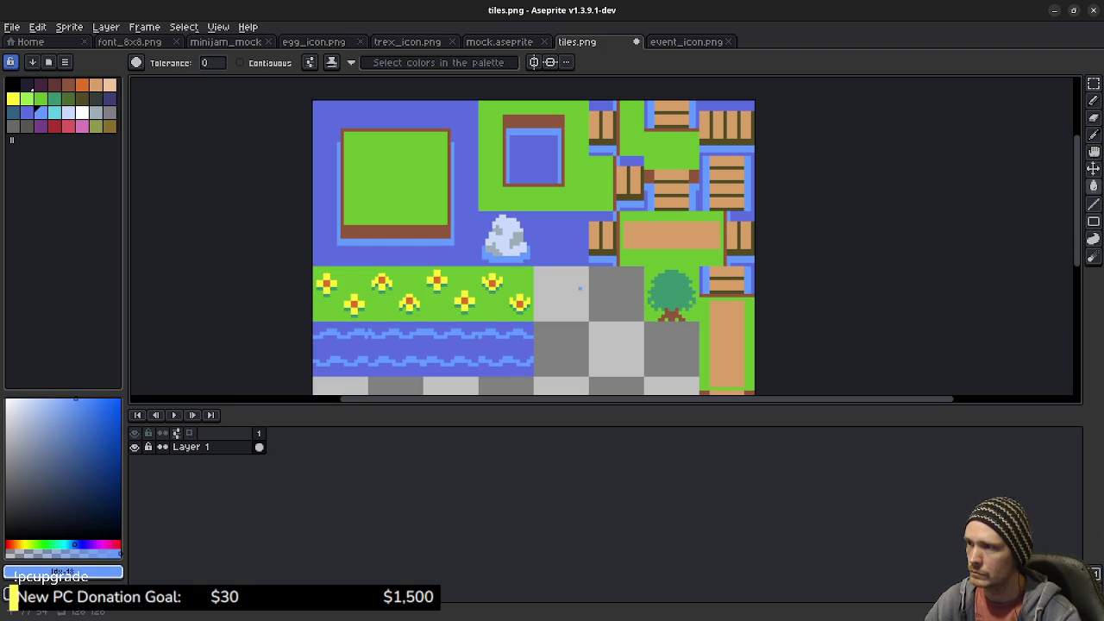
{"action": "key", "text": "ctrl+s"}
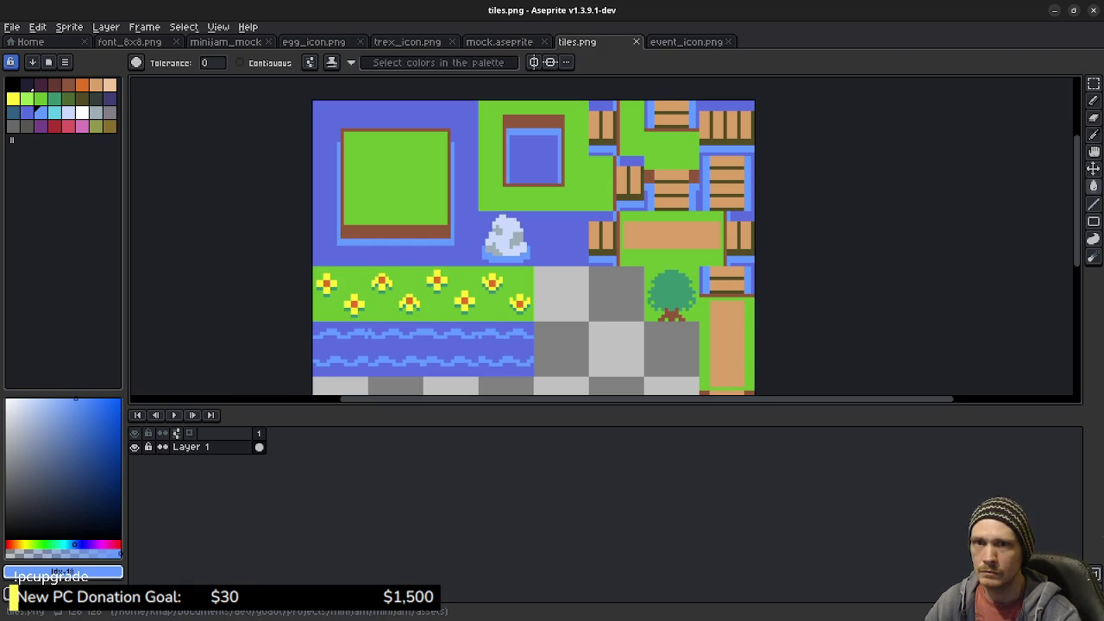
Bucket-fill the map's empty water with the wave tile, then save and run the game
{"action": "key", "text": "alt+Tab"}
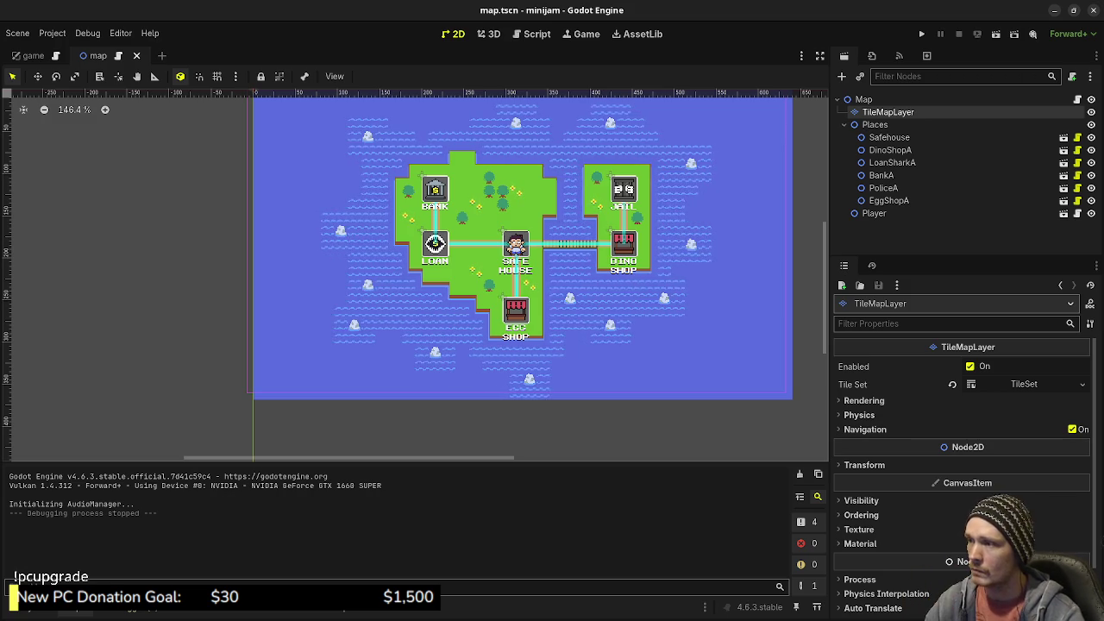
{"action": "key", "text": "alt+f"}
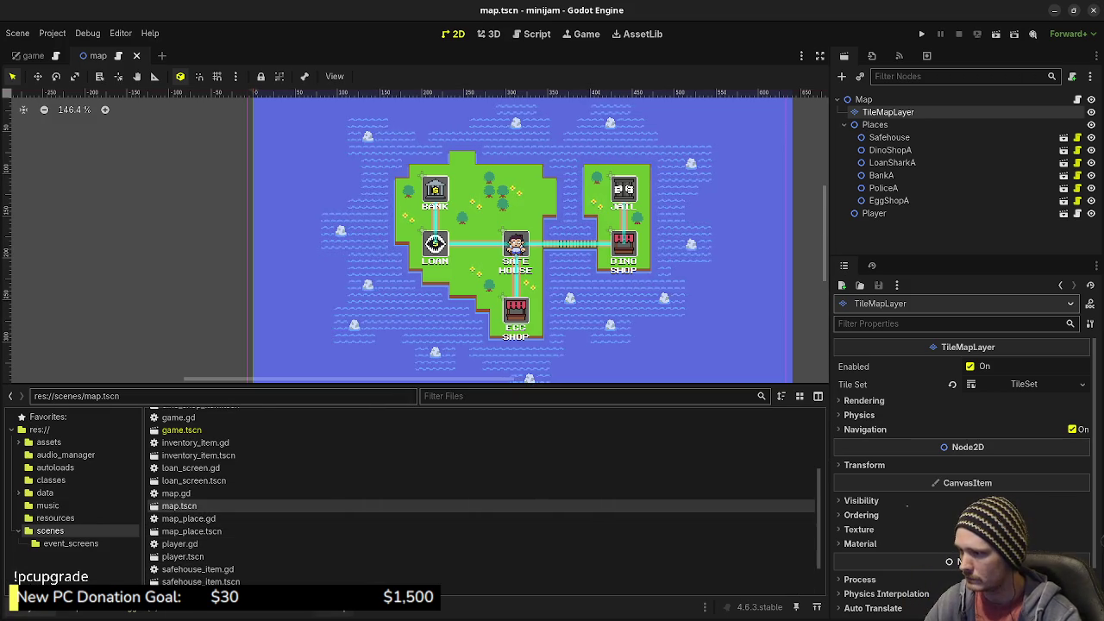
{"action": "key", "text": "alt+t"}
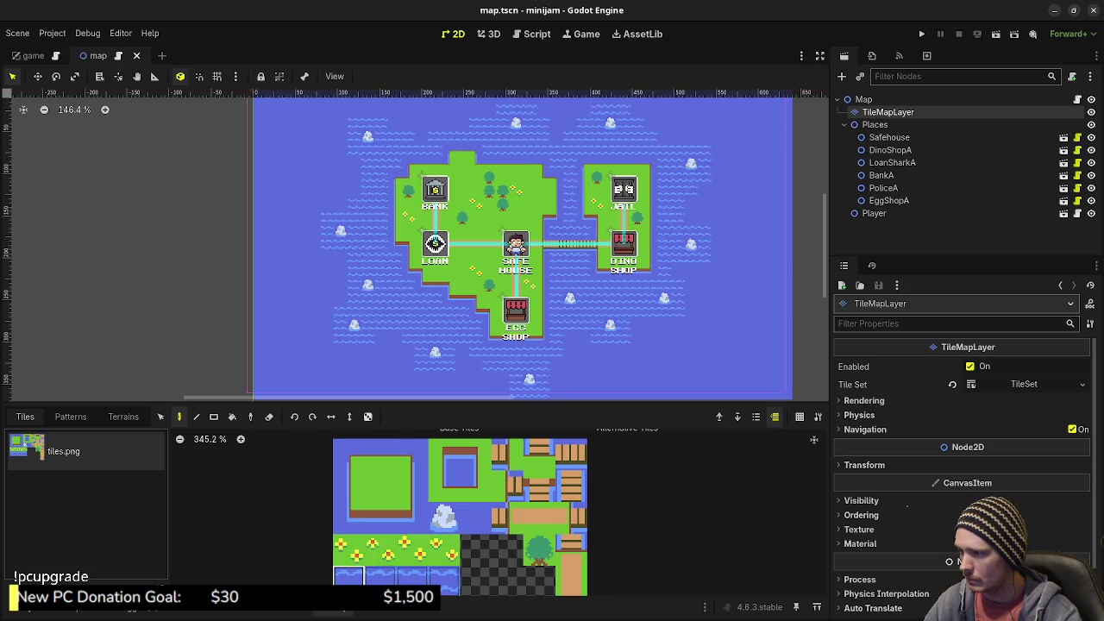
{"action": "left_click", "coordinate": [231, 416]}
{"action": "left_click", "coordinate": [758, 369]}
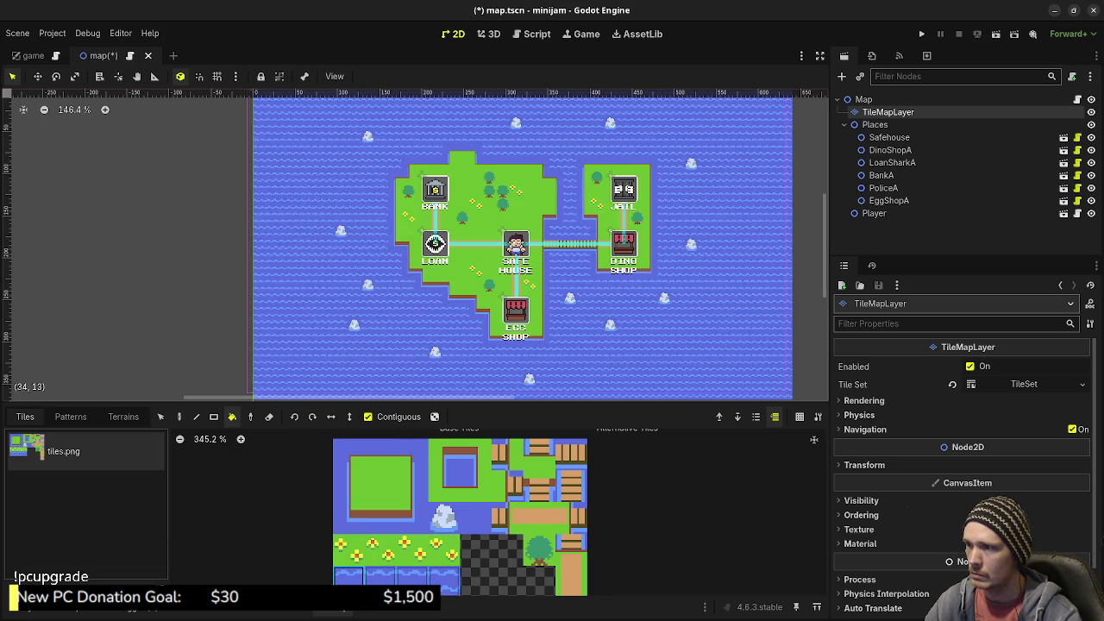
{"action": "left_click", "coordinate": [921, 34]}
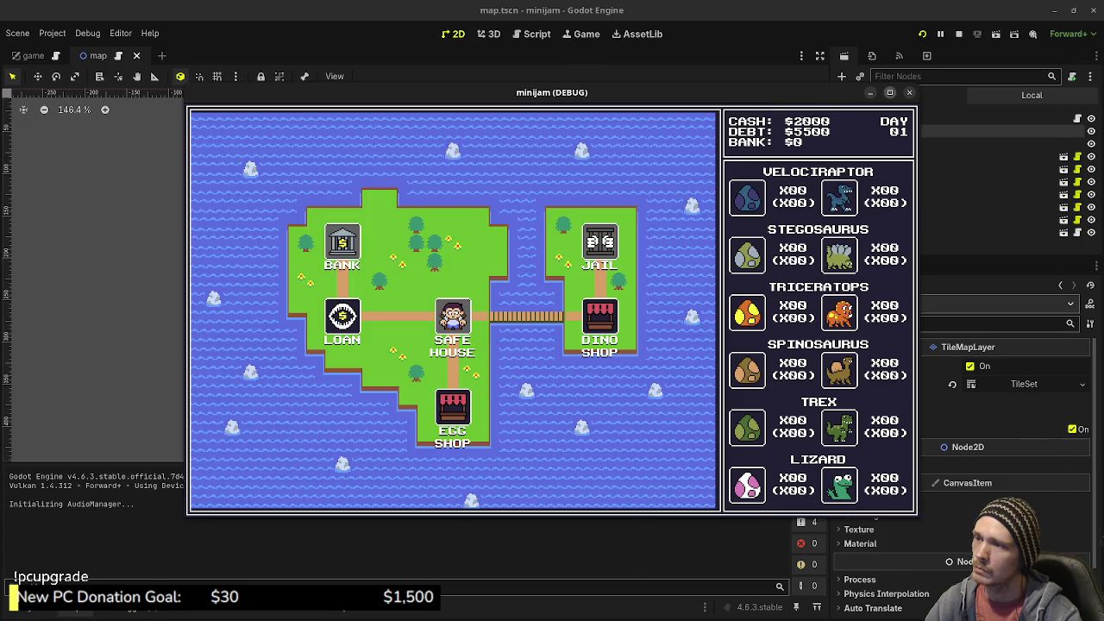
Maximize the running minijam game to inspect the islands in the wave-patterned deep blue sea
{"action": "key", "text": "super+Up"}
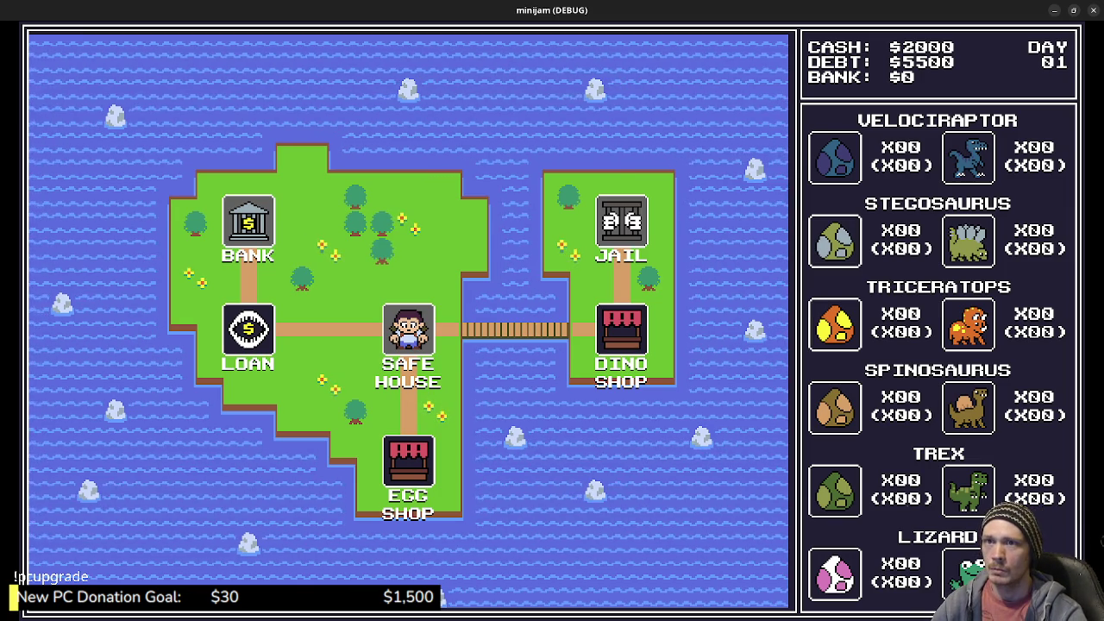
Close the game and, in tiles.png, undo then reapply the dark blue shadow fill
{"action": "left_click", "coordinate": [1093, 10]}
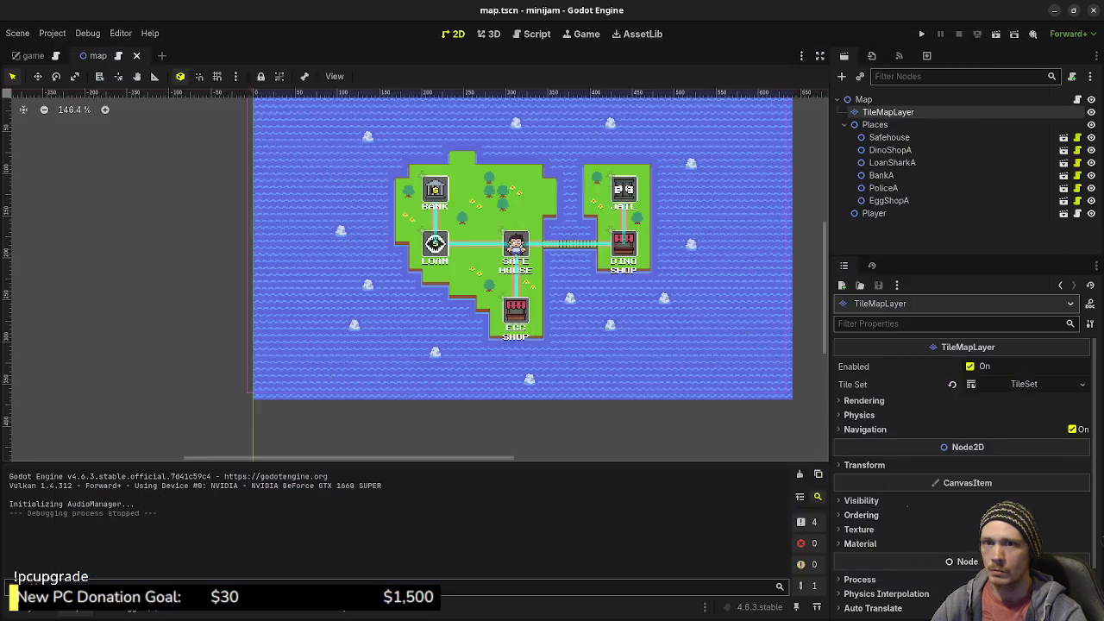
{"action": "key", "text": "alt+Tab"}
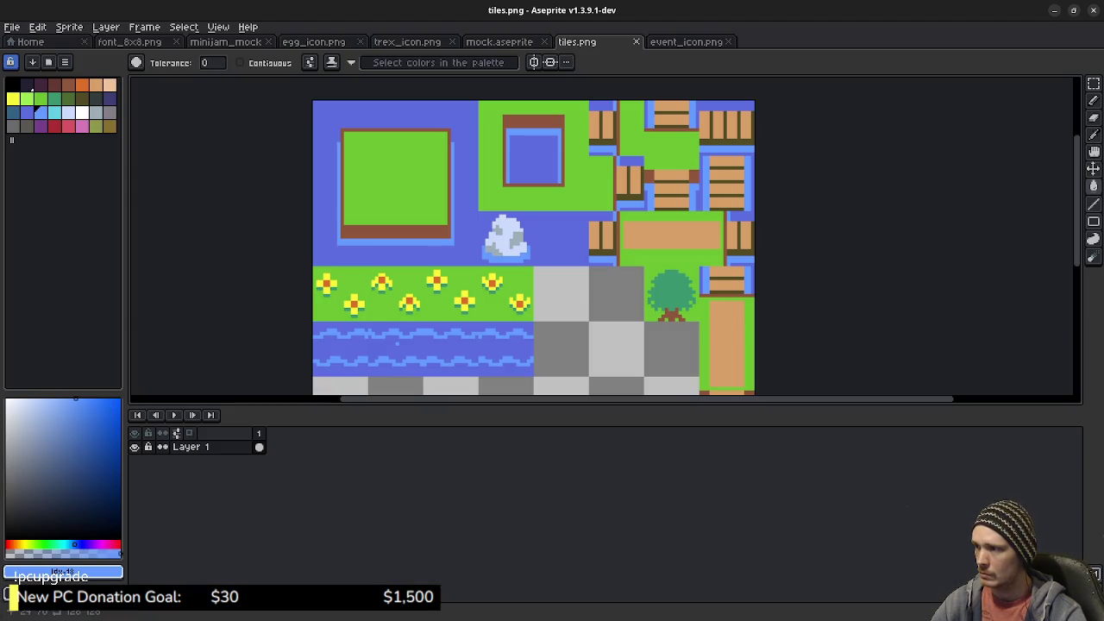
{"action": "key", "text": "ctrl+z"}
{"action": "key", "text": "ctrl+z"}
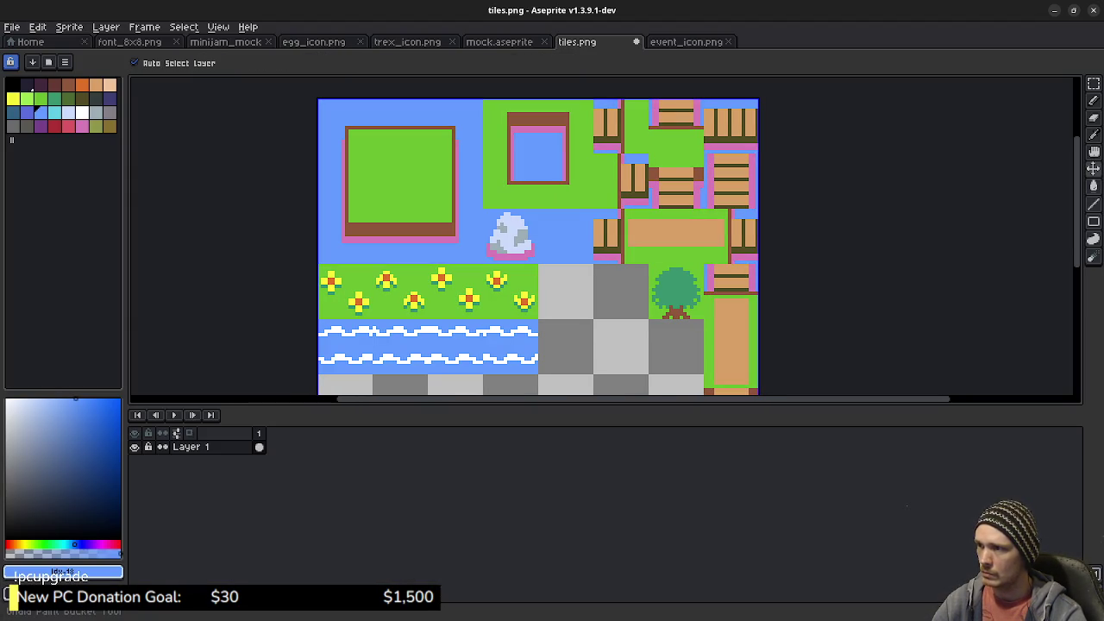
{"action": "key", "text": "ctrl+y"}
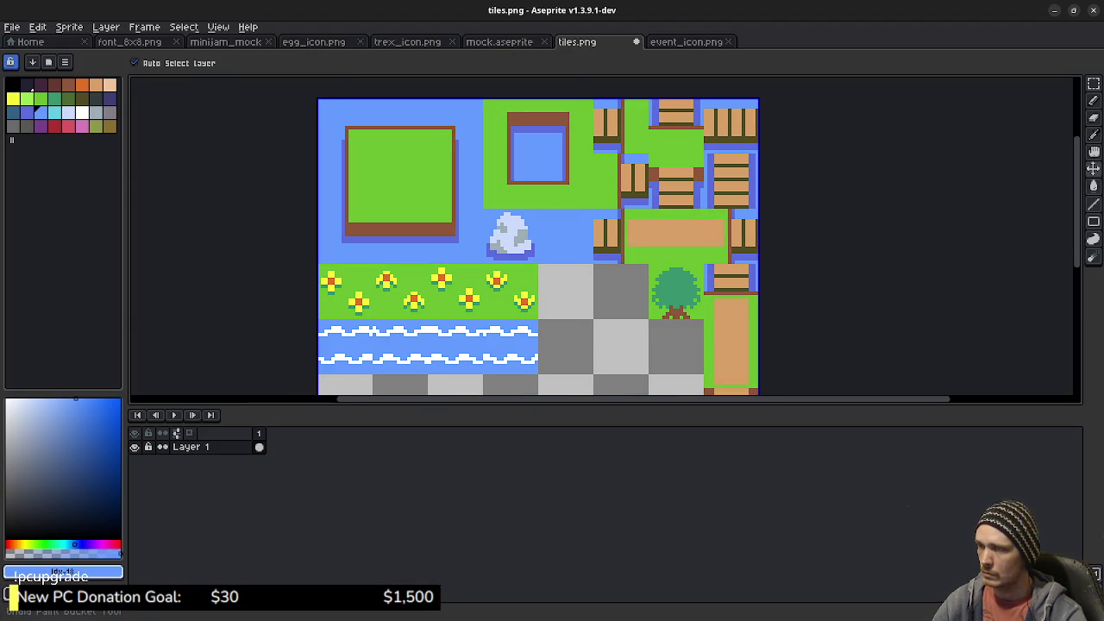
Fill the wave highlights with the eyedropped darker blue, trying and undoing a sheet-wide light recolour
{"action": "key", "text": "i"}
{"action": "left_click", "coordinate": [26, 112]}
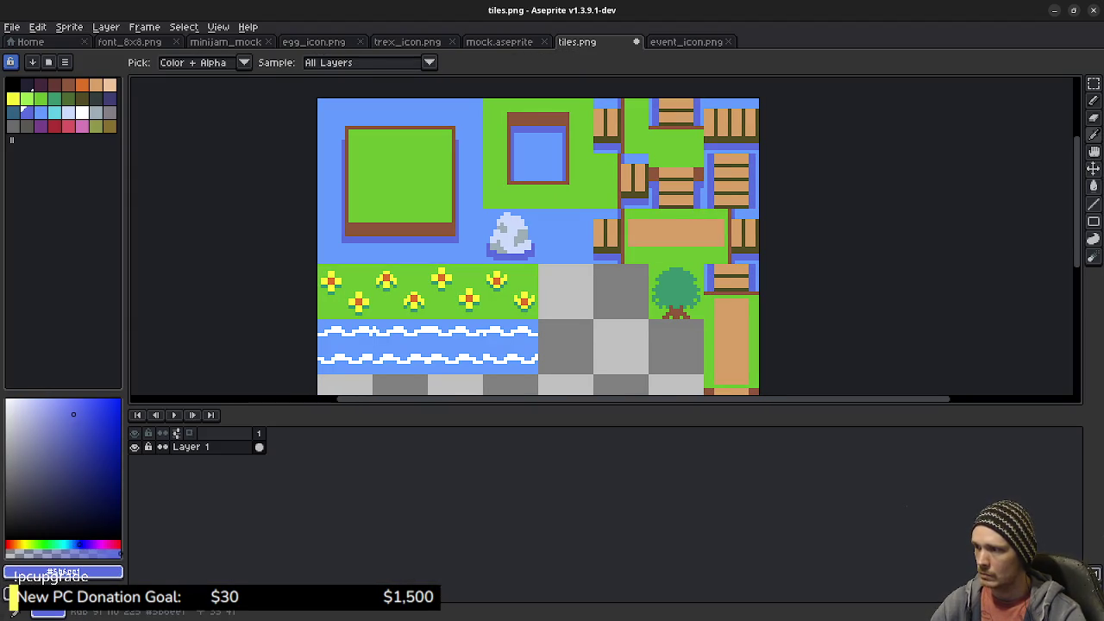
{"action": "key", "text": "g"}
{"action": "left_click", "coordinate": [432, 326]}
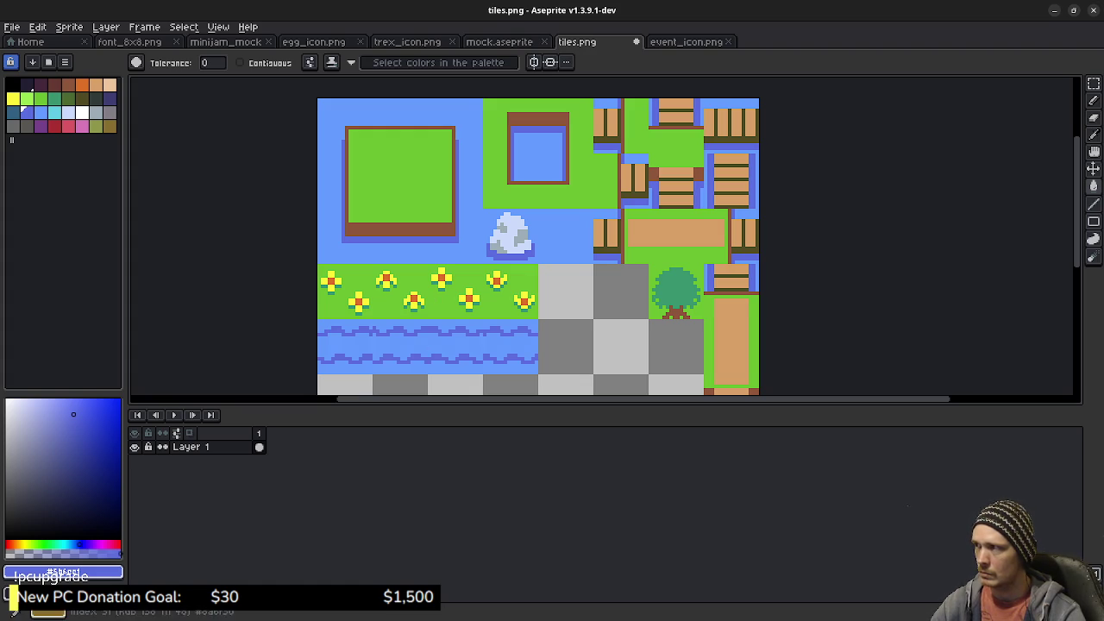
{"action": "left_click", "coordinate": [68, 112]}
{"action": "left_click", "coordinate": [398, 330]}
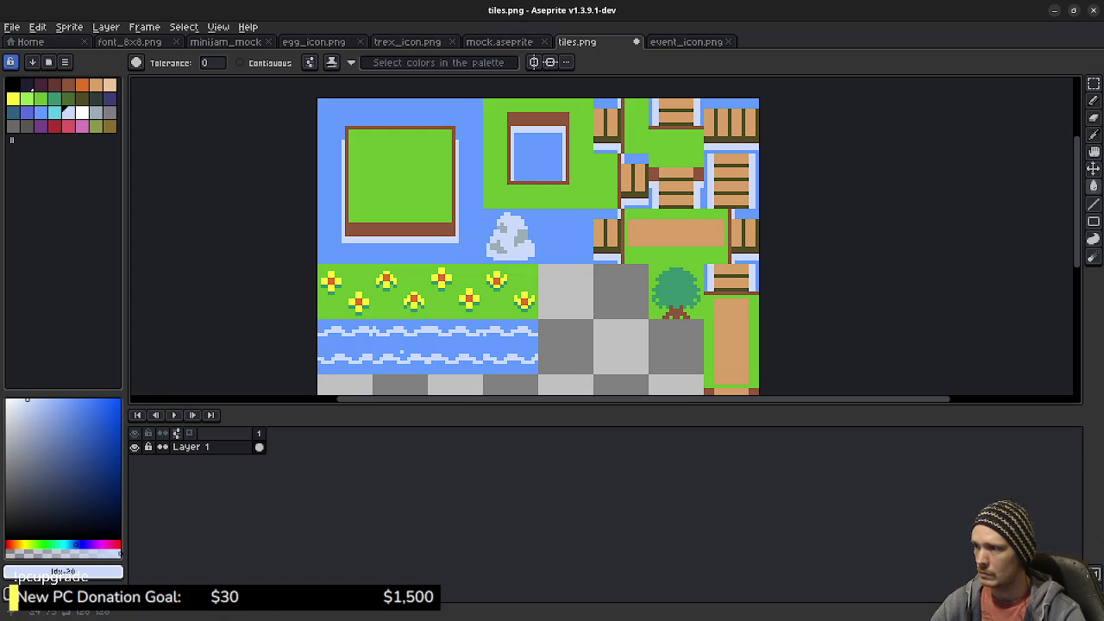
{"action": "key", "text": "ctrl+z"}
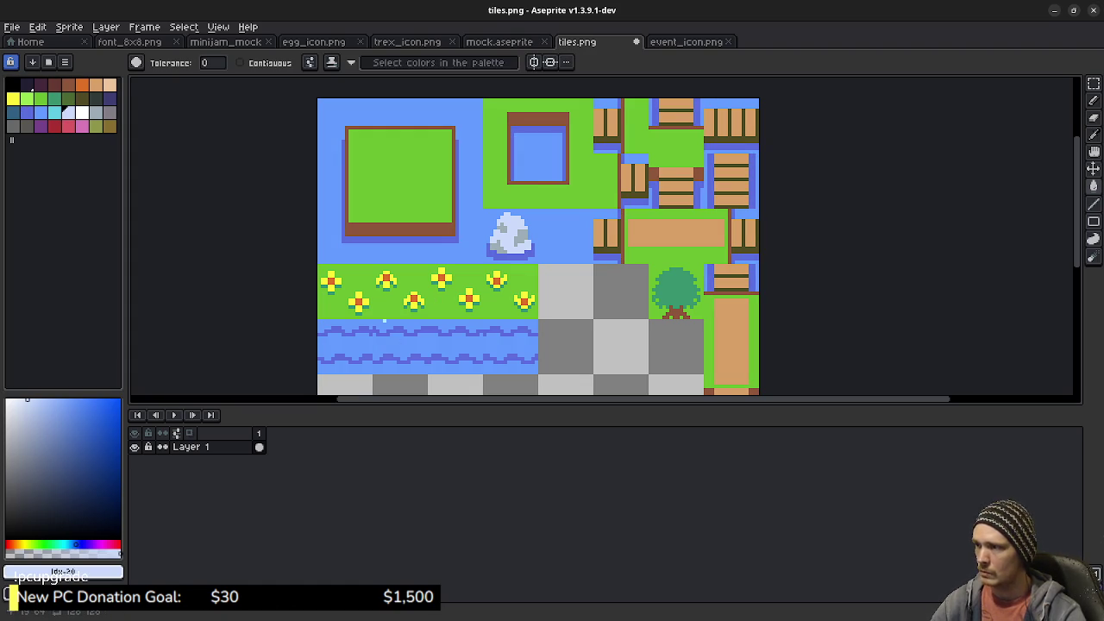
Turn Contiguous back on, fill the upper and lower wave lines white, and save tiles.png
{"action": "left_click", "coordinate": [240, 63]}
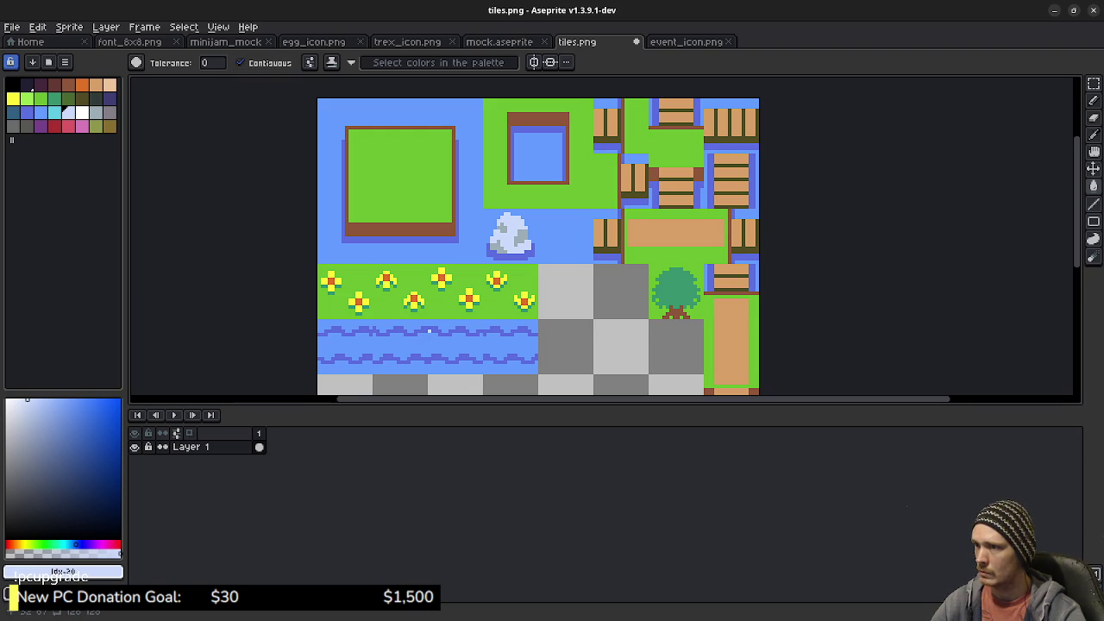
{"action": "scroll", "coordinate": [429, 330], "scroll_direction": "down", "scroll_amount": 3}
{"action": "scroll", "coordinate": [428, 330], "scroll_direction": "right", "scroll_amount": 1}
{"action": "scroll", "coordinate": [448, 310], "scroll_direction": "up", "scroll_amount": 2}
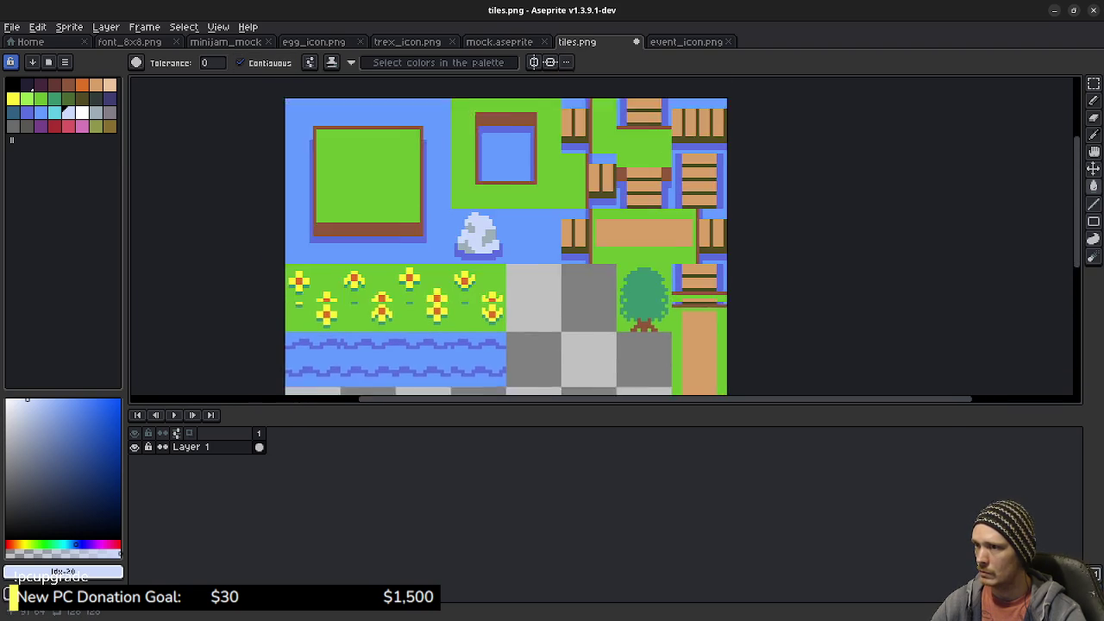
{"action": "scroll", "coordinate": [470, 292], "scroll_direction": "down", "scroll_amount": 1}
{"action": "left_click", "coordinate": [470, 292]}
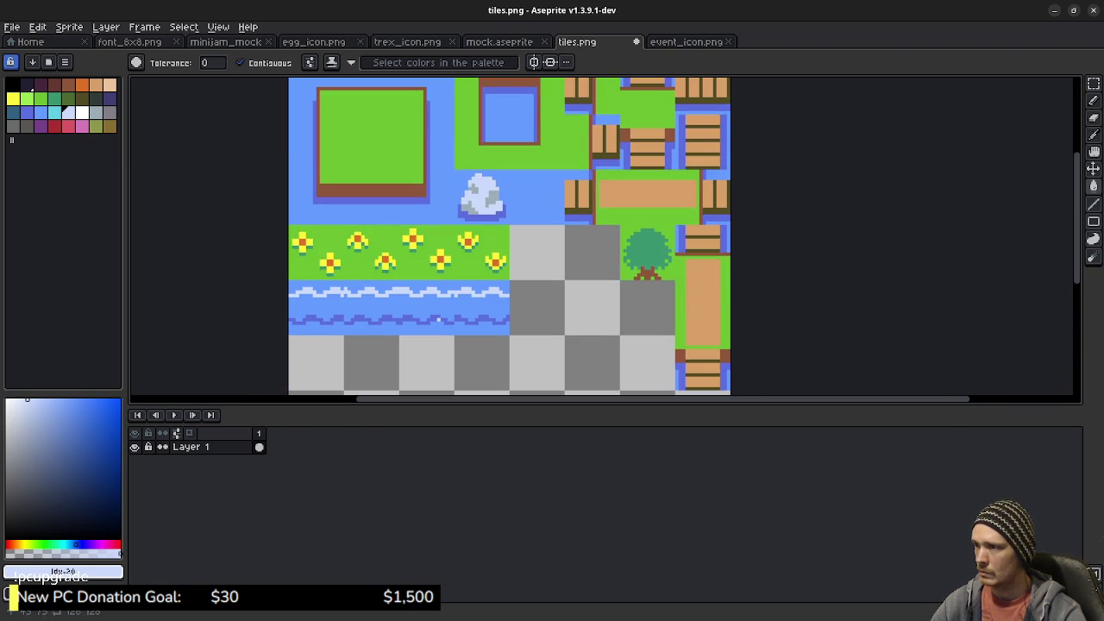
{"action": "left_click", "coordinate": [439, 319]}
{"action": "left_click", "coordinate": [466, 319]}
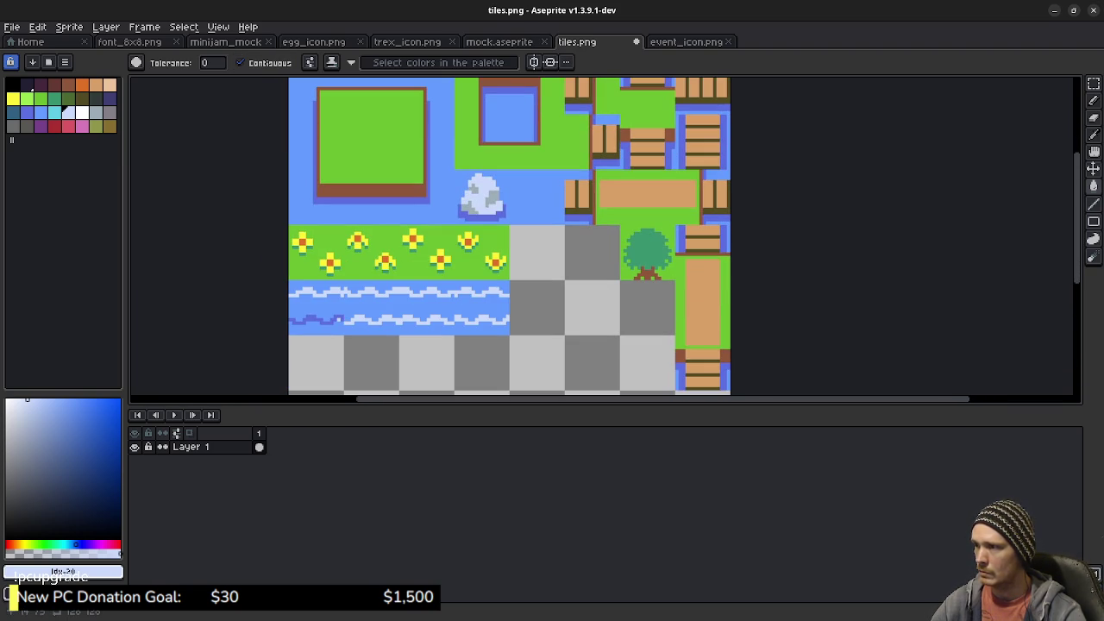
{"action": "left_click", "coordinate": [312, 319]}
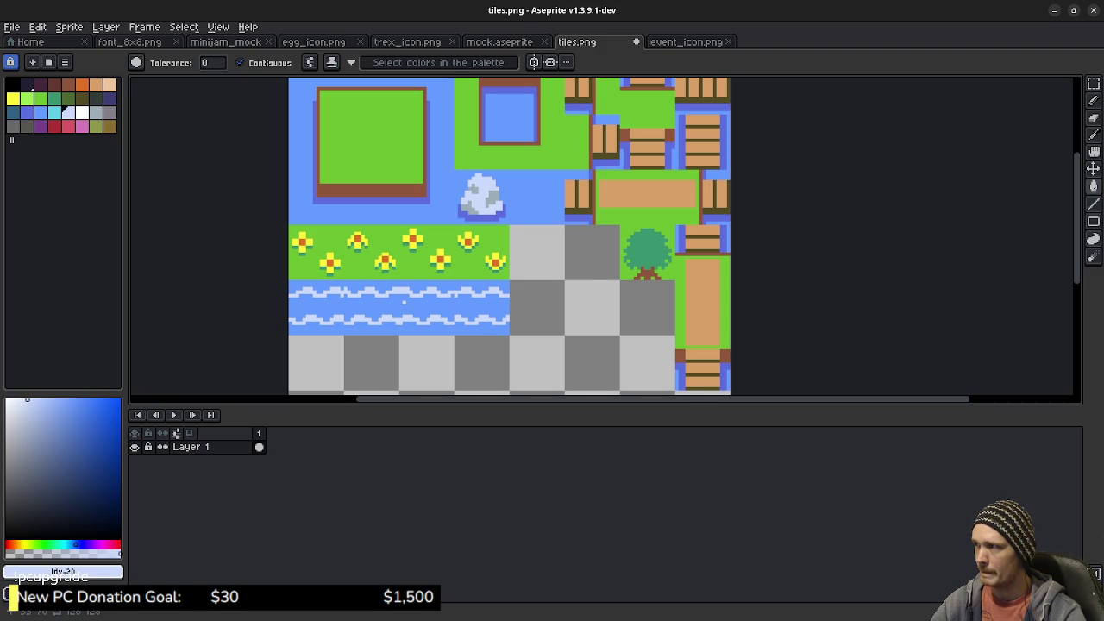
{"action": "key", "text": "ctrl+s"}
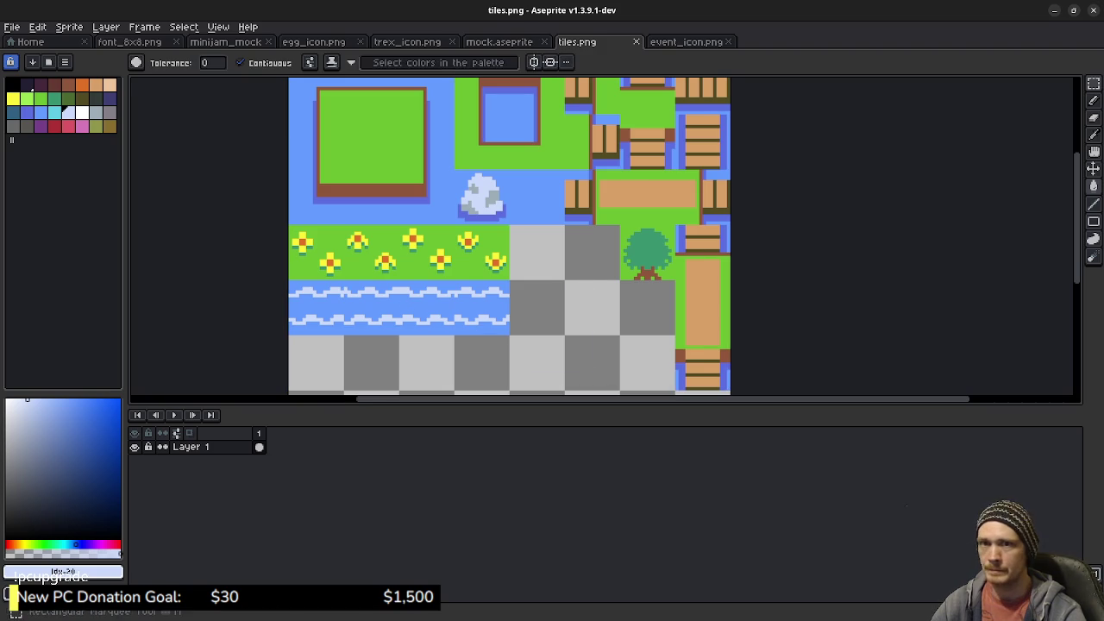
View the reimported Godot map's light-blue sea with white crests, then return to tiles.png
{"action": "key", "text": "alt+Tab"}
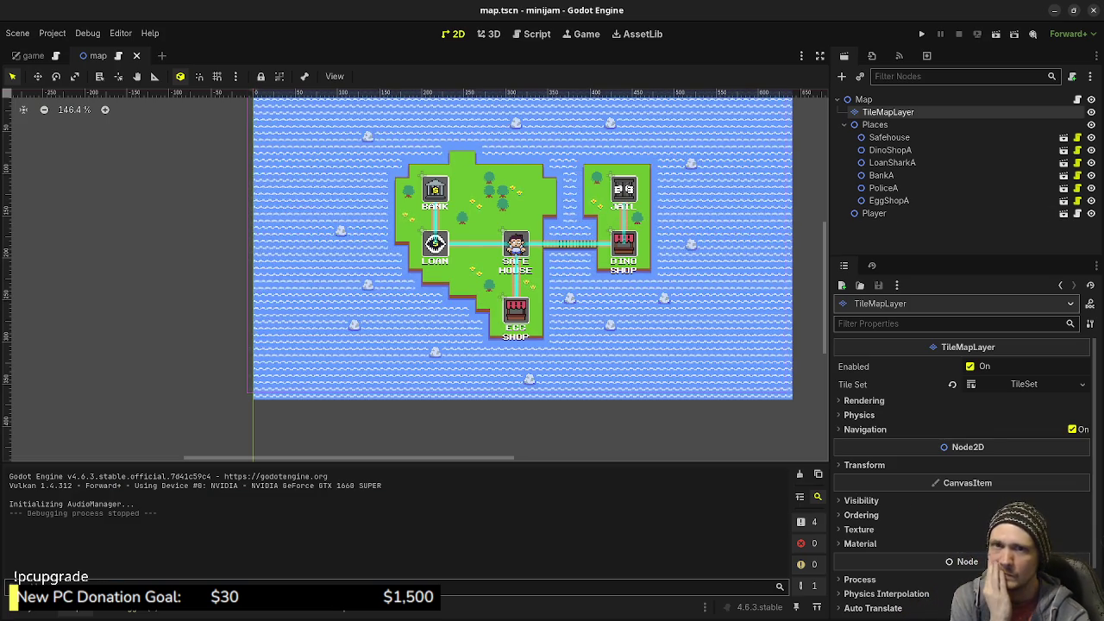
{"action": "key", "text": "alt+Tab"}
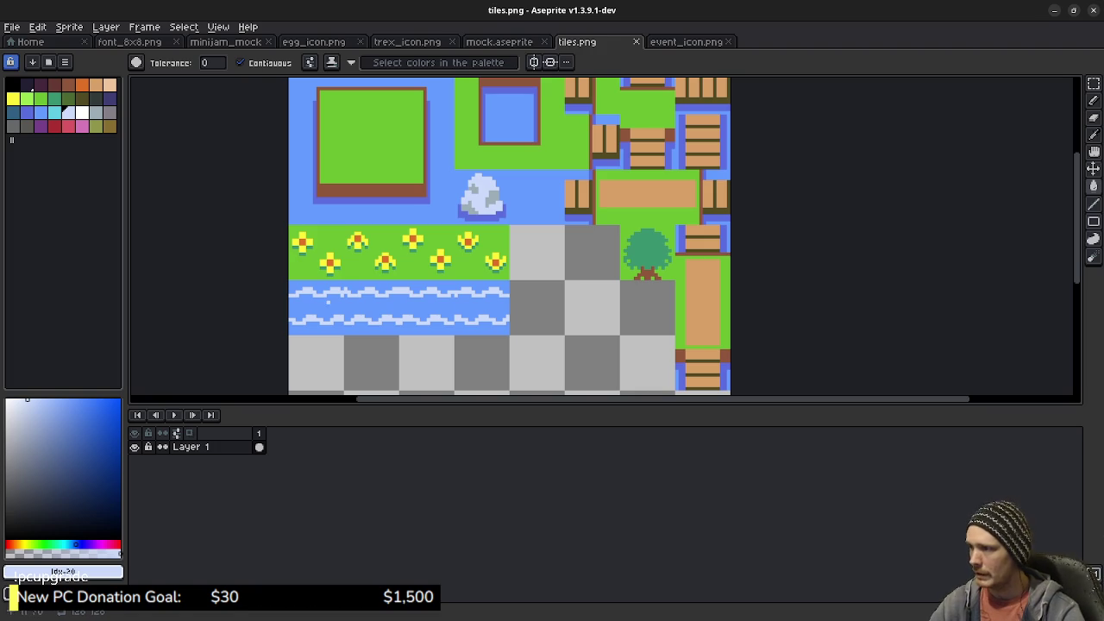
Recolour the water's highlight band and wave lines a lighter blue, save tiles.png, and run the game
{"action": "left_click", "coordinate": [40, 110]}
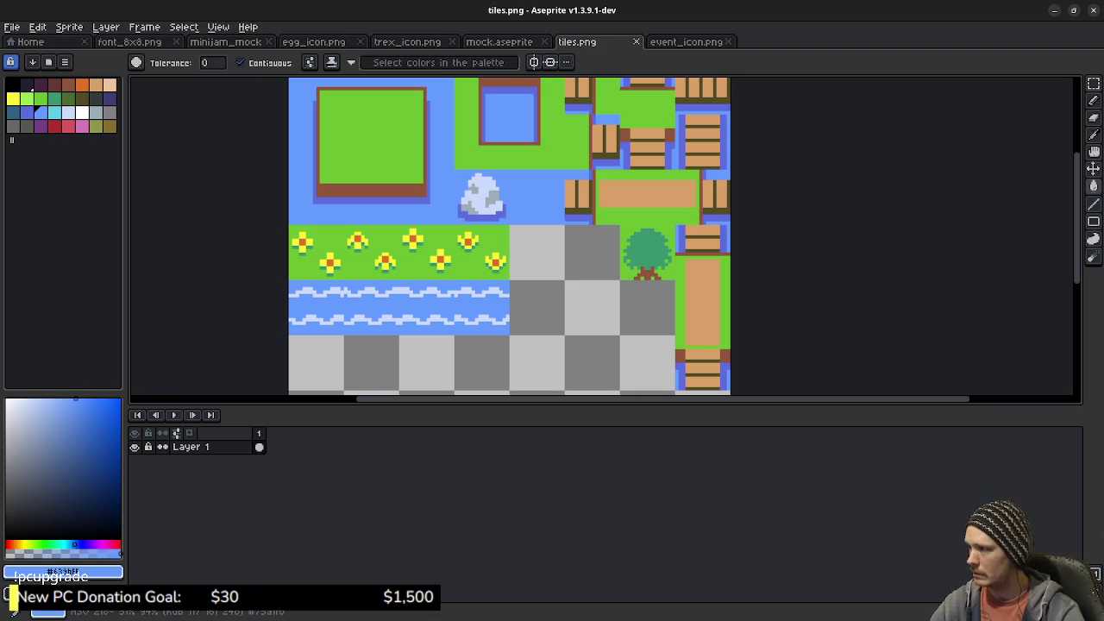
{"action": "left_click", "coordinate": [66, 398]}
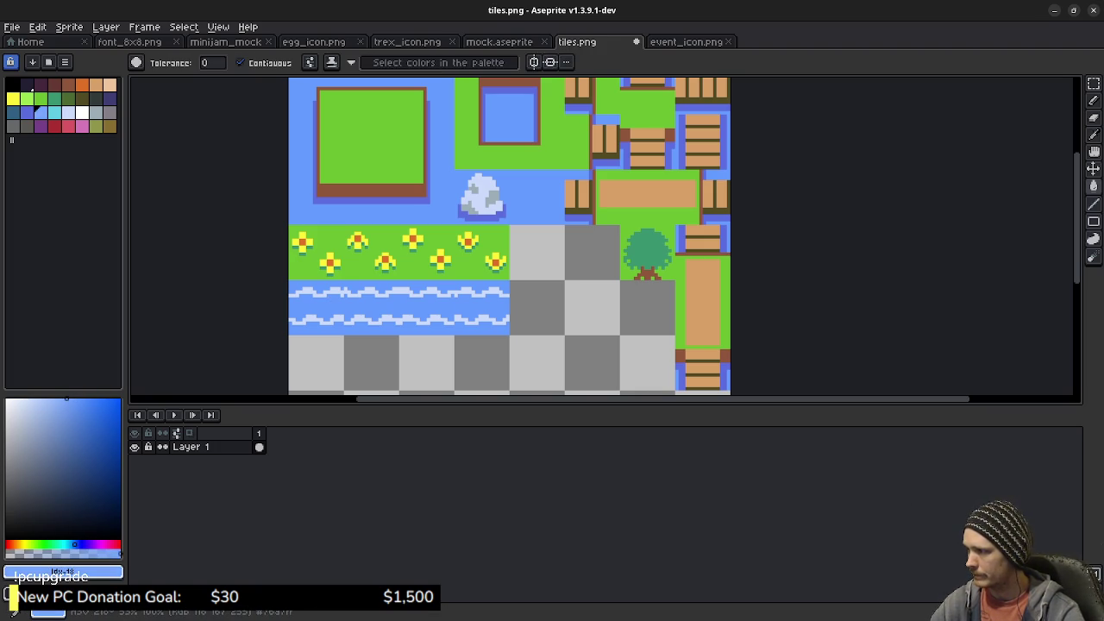
{"action": "left_click", "coordinate": [354, 293]}
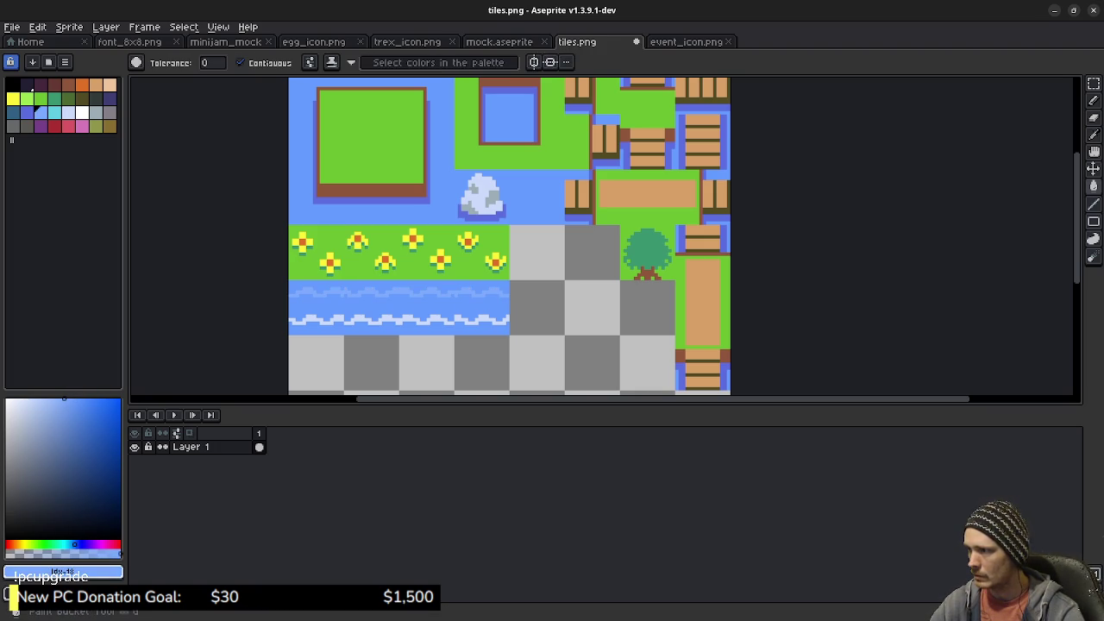
{"action": "left_click", "coordinate": [353, 321]}
{"action": "left_click", "coordinate": [316, 321]}
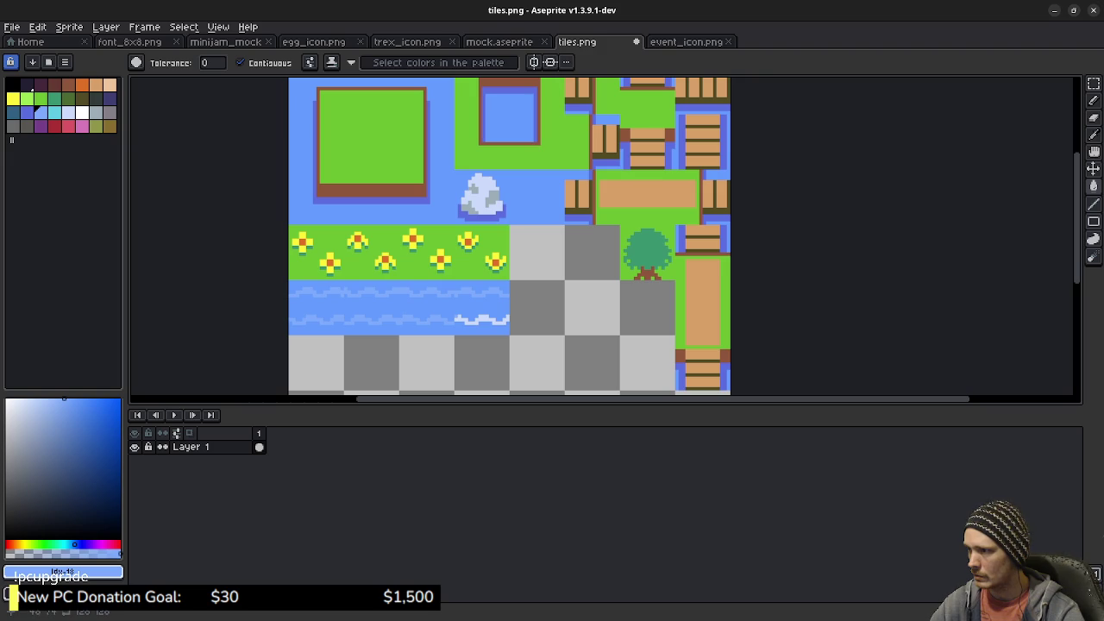
{"action": "left_click", "coordinate": [461, 319]}
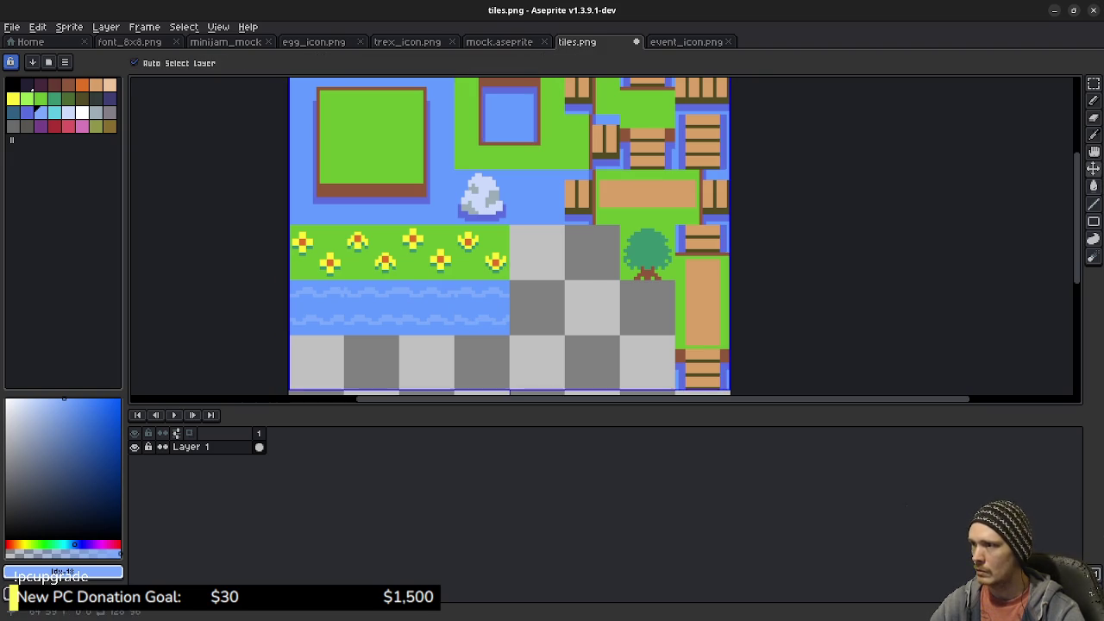
{"action": "key", "text": "ctrl+s"}
{"action": "key", "text": "alt+Tab"}
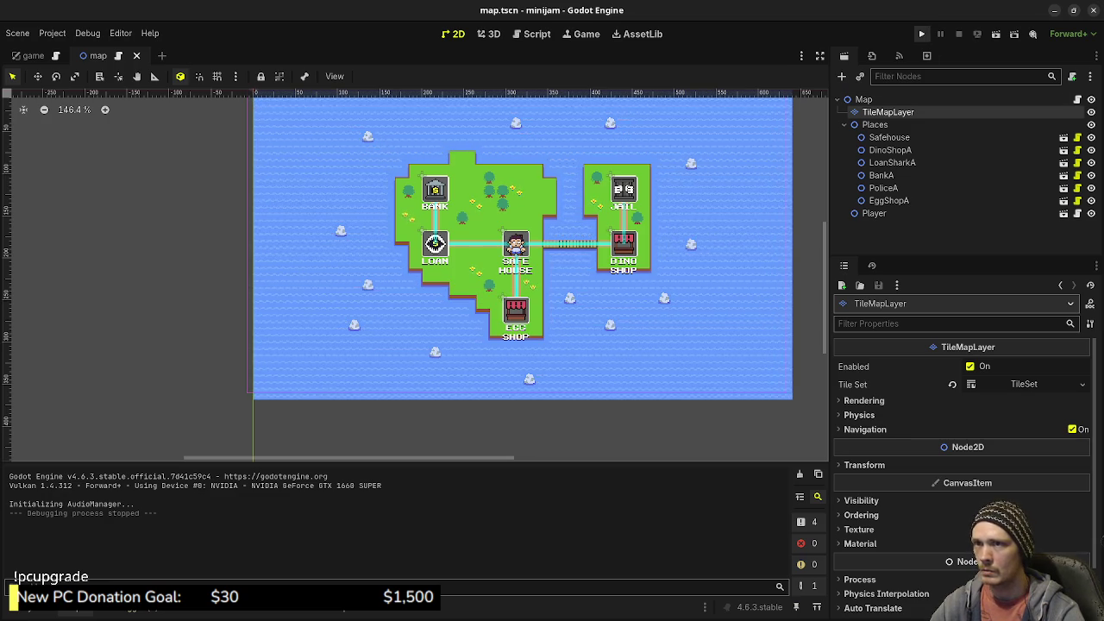
{"action": "key", "text": "F5"}
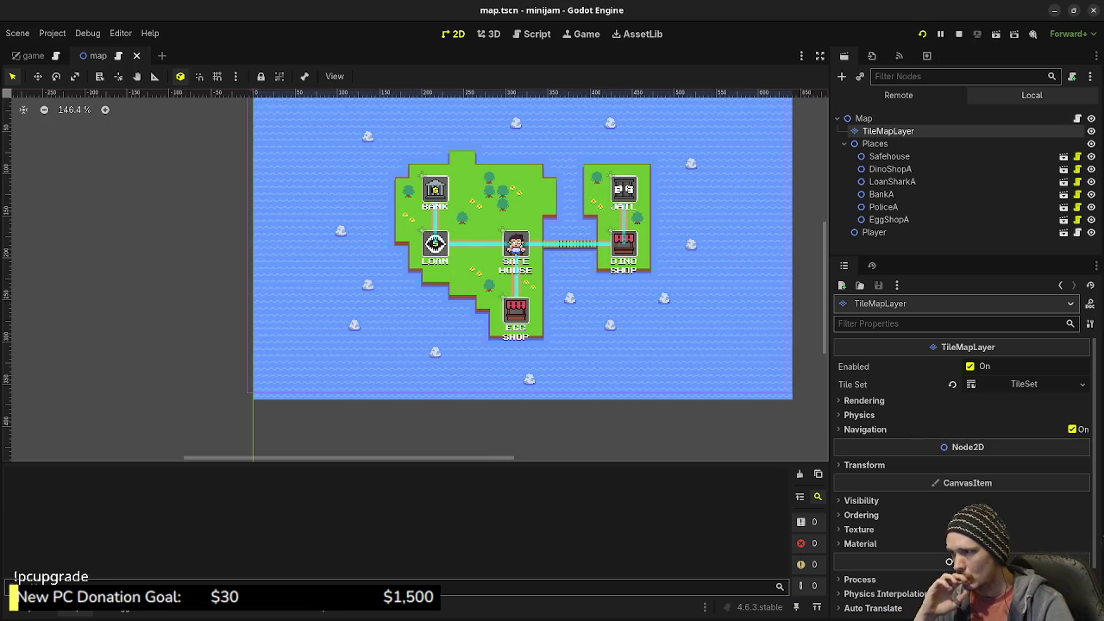
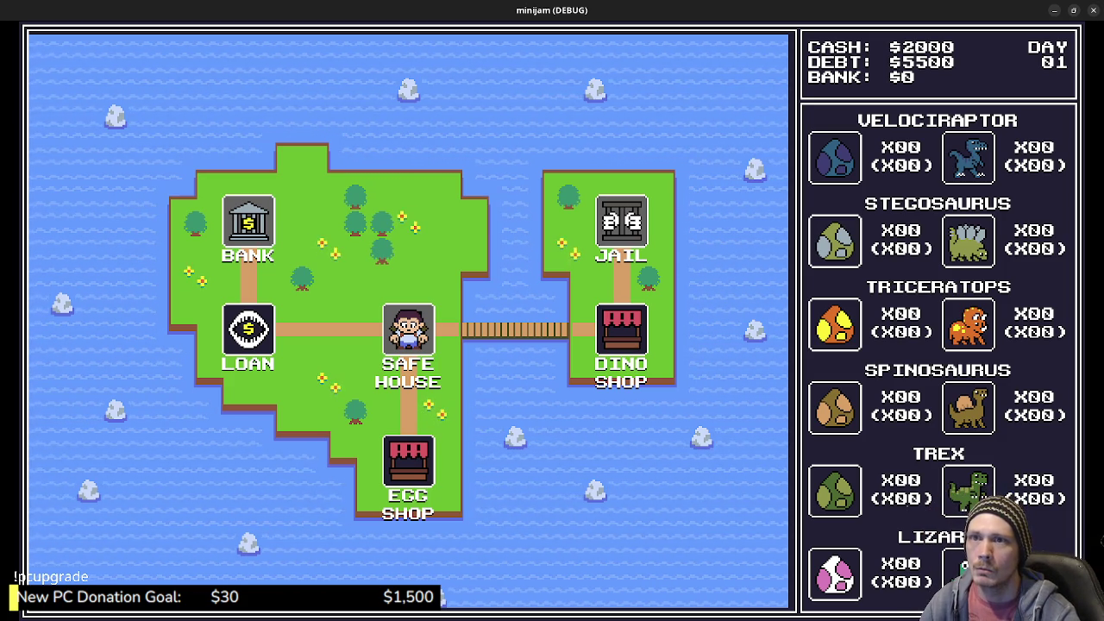
Stop the running game, zoom in on the island, and switch to tiles.png in Aseprite
{"action": "key", "text": "F8"}
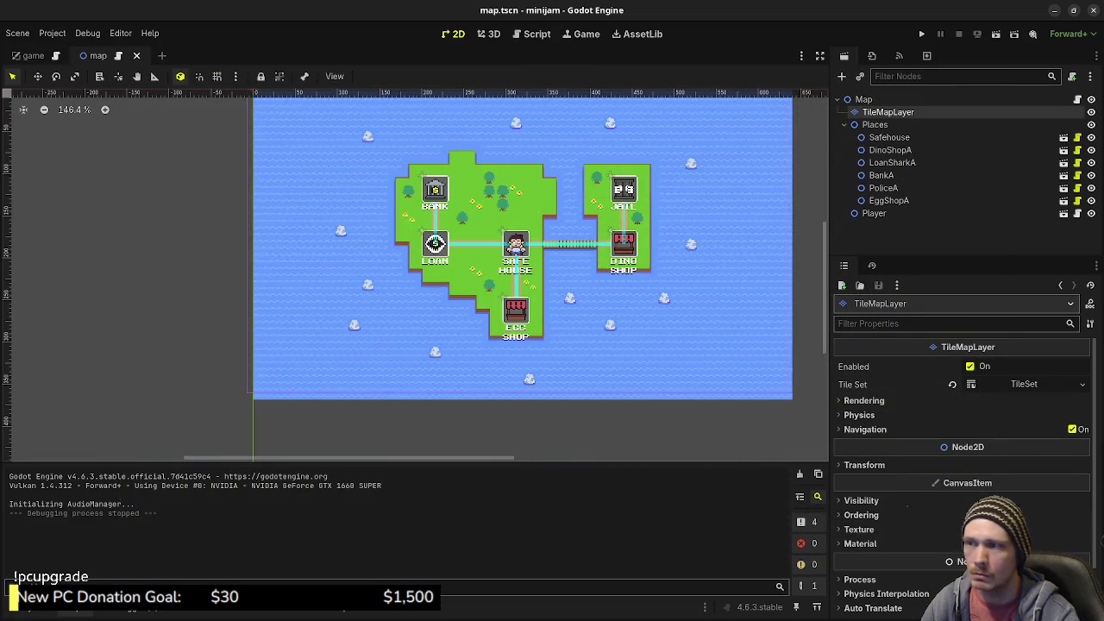
{"action": "scroll", "coordinate": [495, 323], "scroll_direction": "up", "scroll_amount": 4}
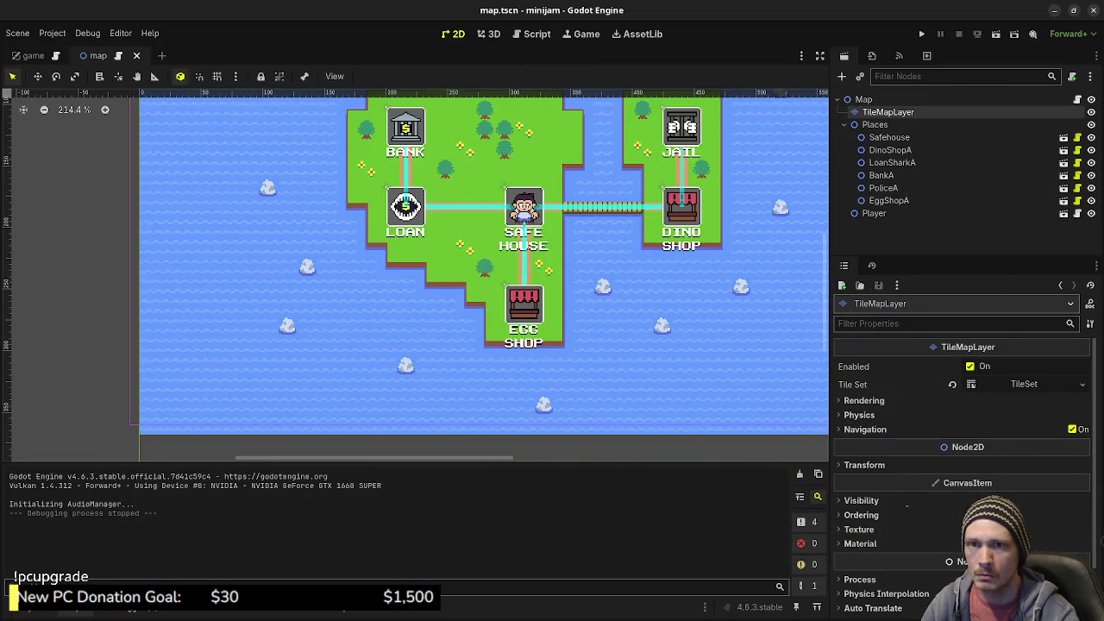
{"action": "key", "text": "alt+Tab"}
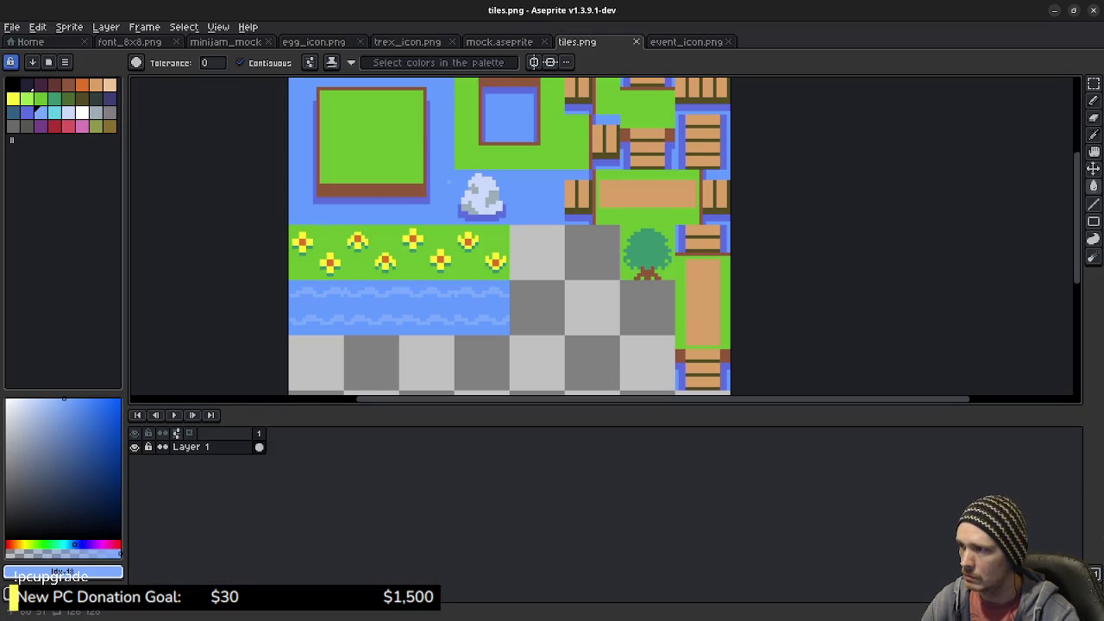
With the Pencil, shade the grass square's left side and bottom edge darker blue
{"action": "left_click_drag", "start_coordinate": [448, 181], "coordinate": [559, 261]}
{"action": "key", "text": "b"}
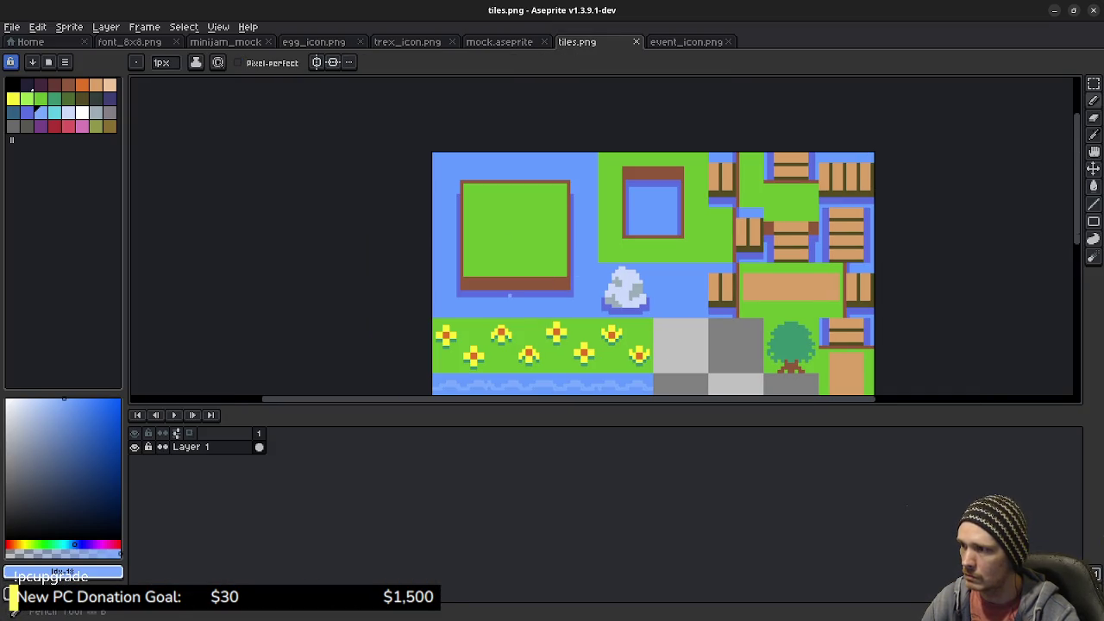
{"action": "scroll", "coordinate": [509, 298], "scroll_direction": "up", "scroll_amount": 2}
{"action": "mouse_move", "coordinate": [401, 102]}
{"action": "left_mouse_down"}
{"action": "mouse_move", "coordinate": [401, 302]}
{"action": "mouse_move", "coordinate": [642, 302]}
{"action": "mouse_move", "coordinate": [642, 91]}
{"action": "left_mouse_up"}
{"action": "left_click_drag", "start_coordinate": [401, 308], "coordinate": [645, 309]}
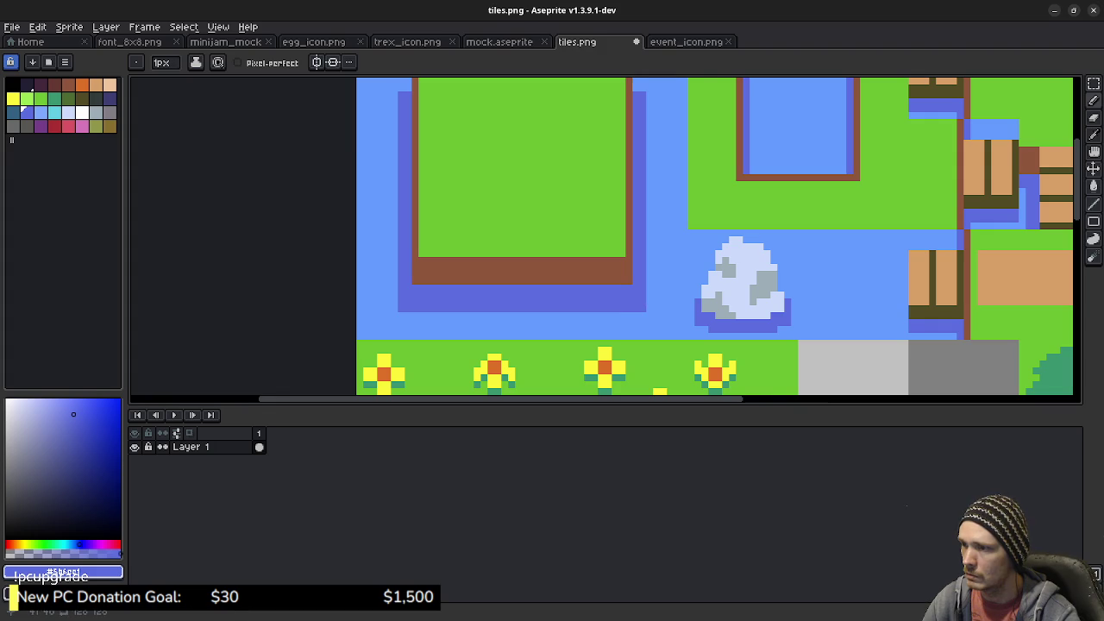
{"action": "mouse_move", "coordinate": [752, 129]}
{"action": "left_mouse_down"}
{"action": "mouse_move", "coordinate": [587, 211]}
{"action": "mouse_move", "coordinate": [572, 232]}
{"action": "left_mouse_up"}
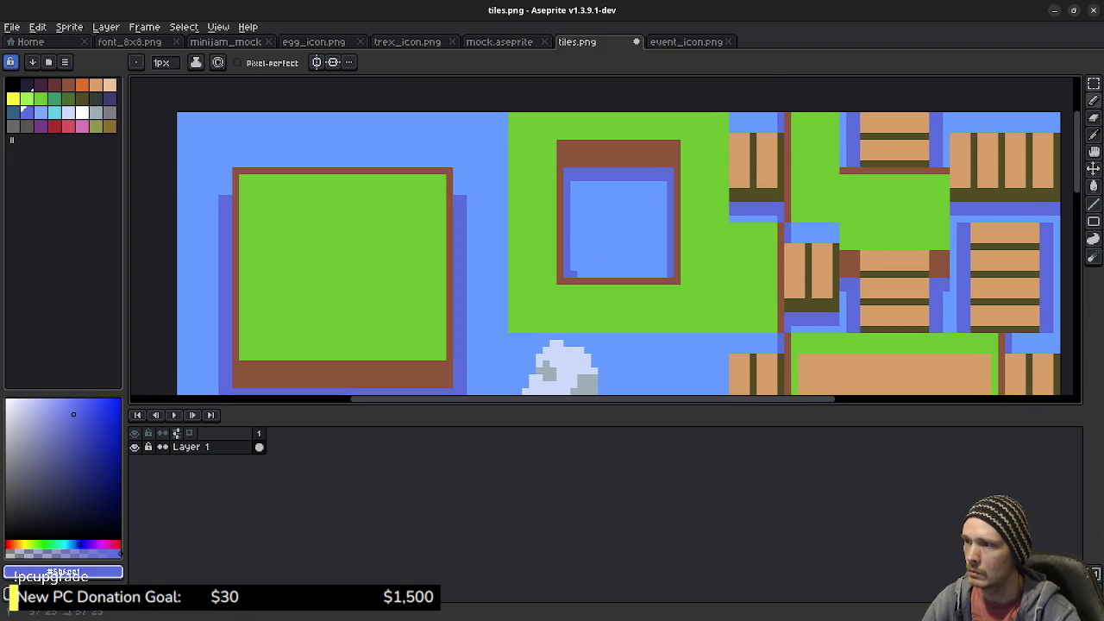
Shade the pond's inner left and top edges darker blue, including the corner pixel
{"action": "mouse_move", "coordinate": [573, 274]}
{"action": "left_mouse_down"}
{"action": "mouse_move", "coordinate": [573, 182]}
{"action": "mouse_move", "coordinate": [663, 184]}
{"action": "mouse_move", "coordinate": [663, 262]}
{"action": "left_mouse_up"}
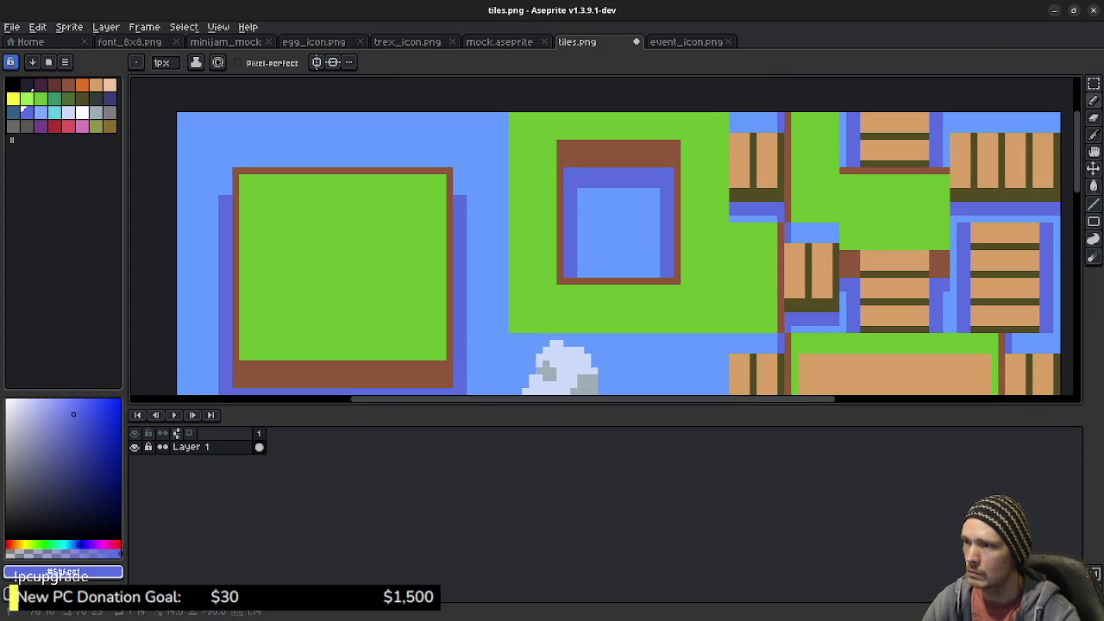
{"action": "left_click_drag", "start_coordinate": [577, 192], "coordinate": [653, 191]}
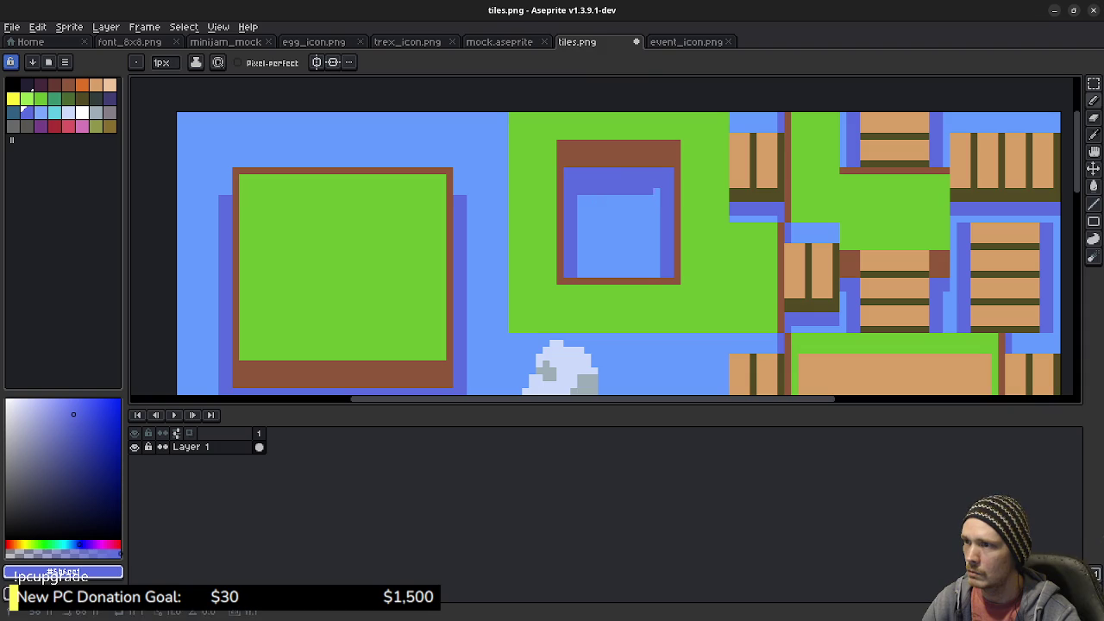
{"action": "left_click", "coordinate": [657, 192]}
Add darker blue shading down the bridge tile edges and the water columns beside them
{"action": "mouse_move", "coordinate": [724, 227]}
{"action": "left_mouse_down"}
{"action": "mouse_move", "coordinate": [567, 230]}
{"action": "mouse_move", "coordinate": [628, 216]}
{"action": "left_mouse_up"}
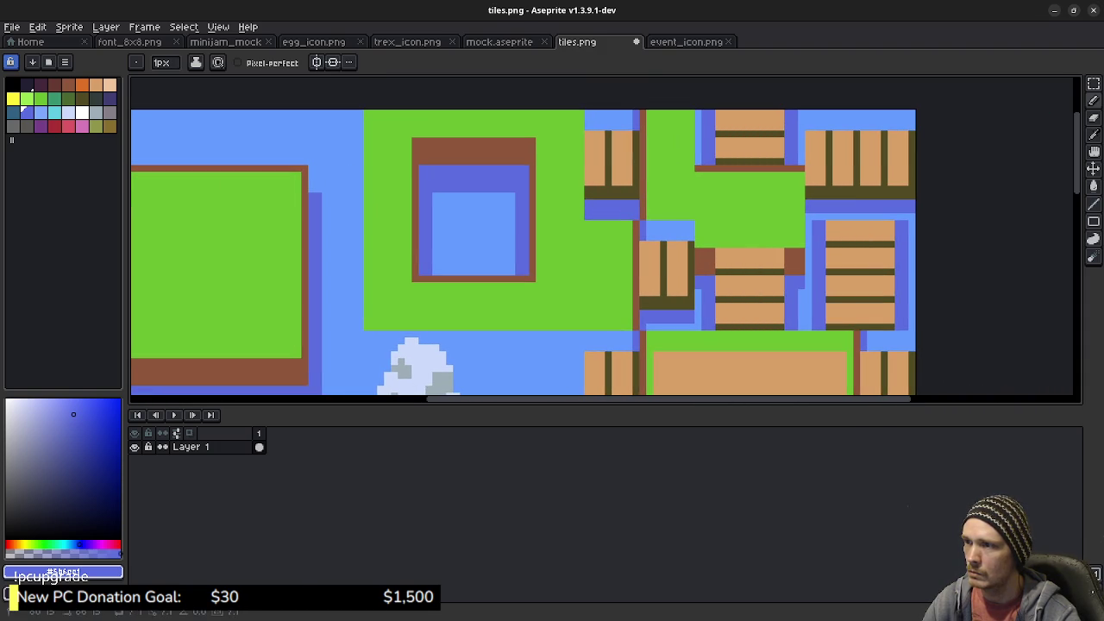
{"action": "left_click_drag", "start_coordinate": [627, 133], "coordinate": [620, 168]}
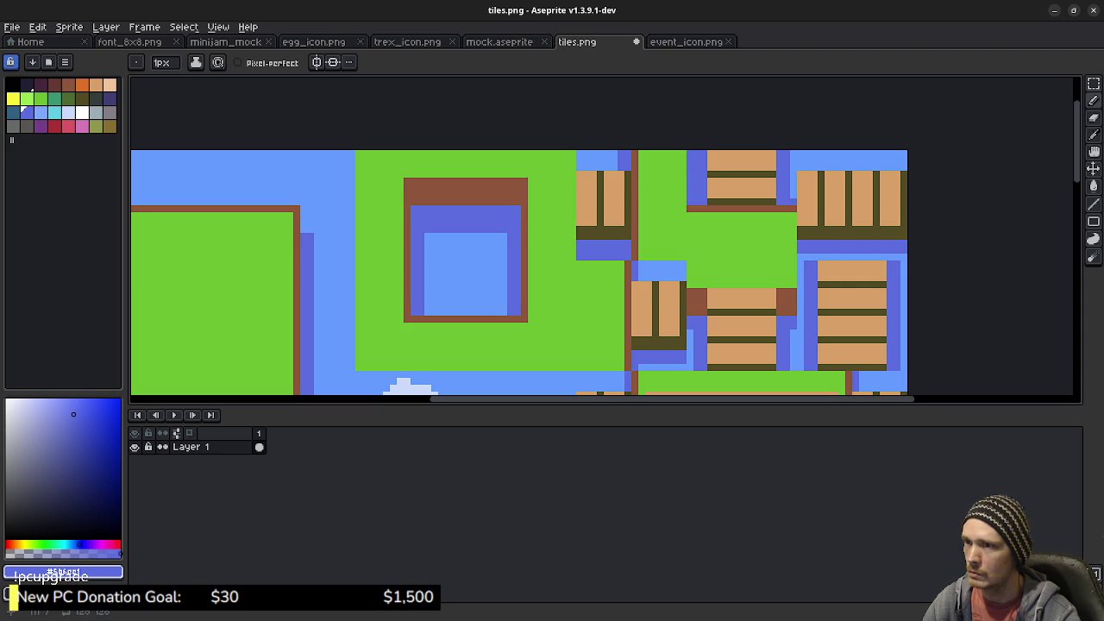
{"action": "left_click_drag", "start_coordinate": [793, 191], "coordinate": [793, 151]}
{"action": "left_click_drag", "start_coordinate": [814, 257], "coordinate": [903, 257]}
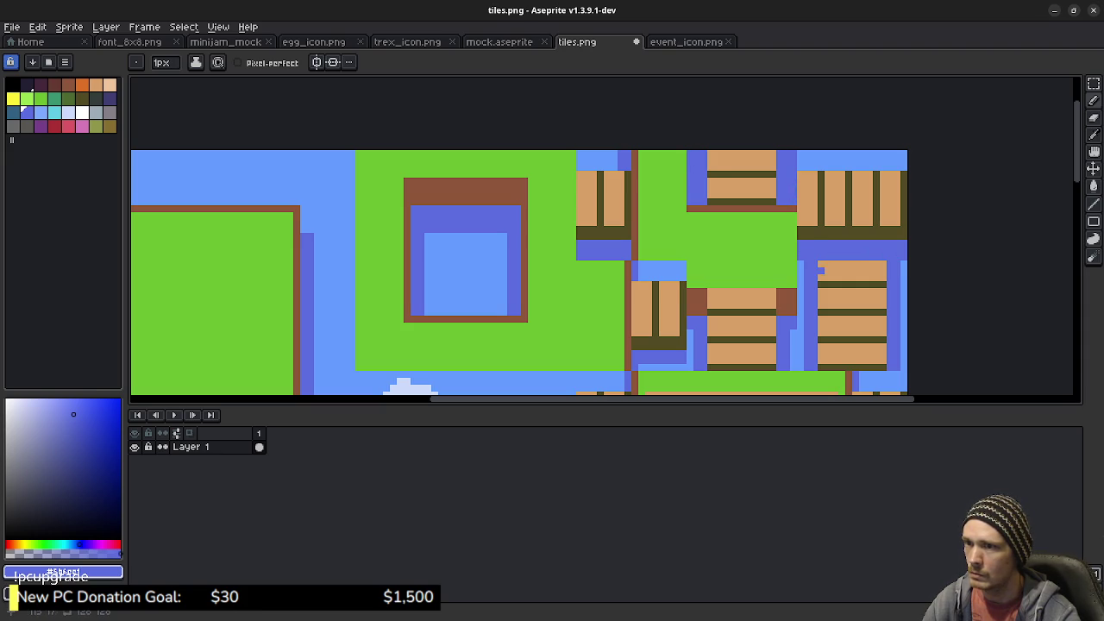
{"action": "left_click_drag", "start_coordinate": [800, 268], "coordinate": [797, 357]}
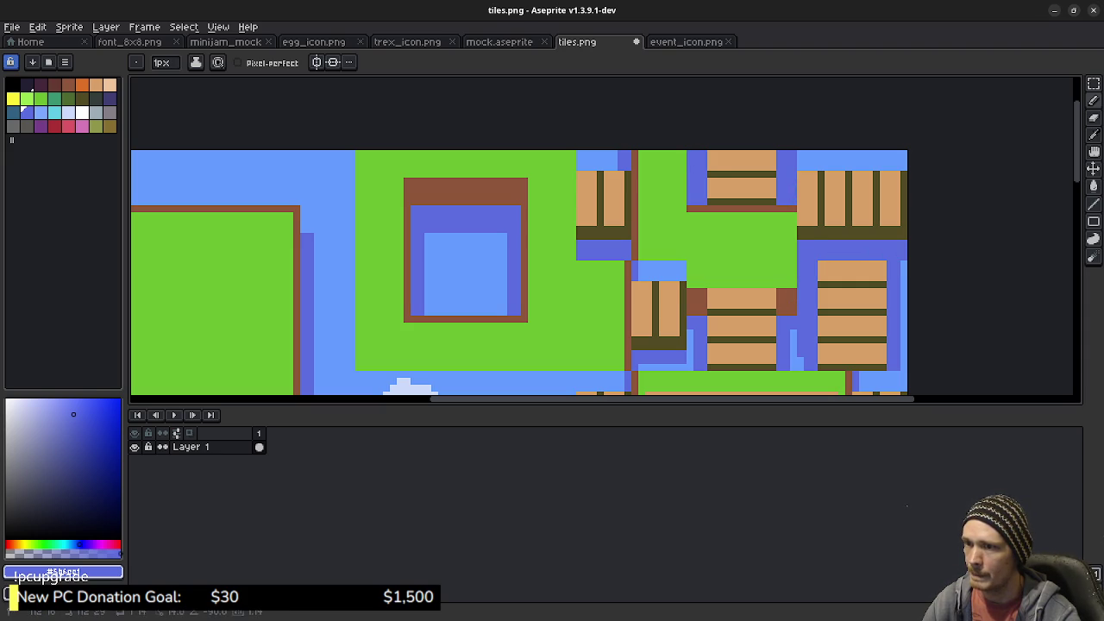
{"action": "left_click_drag", "start_coordinate": [839, 324], "coordinate": [759, 290]}
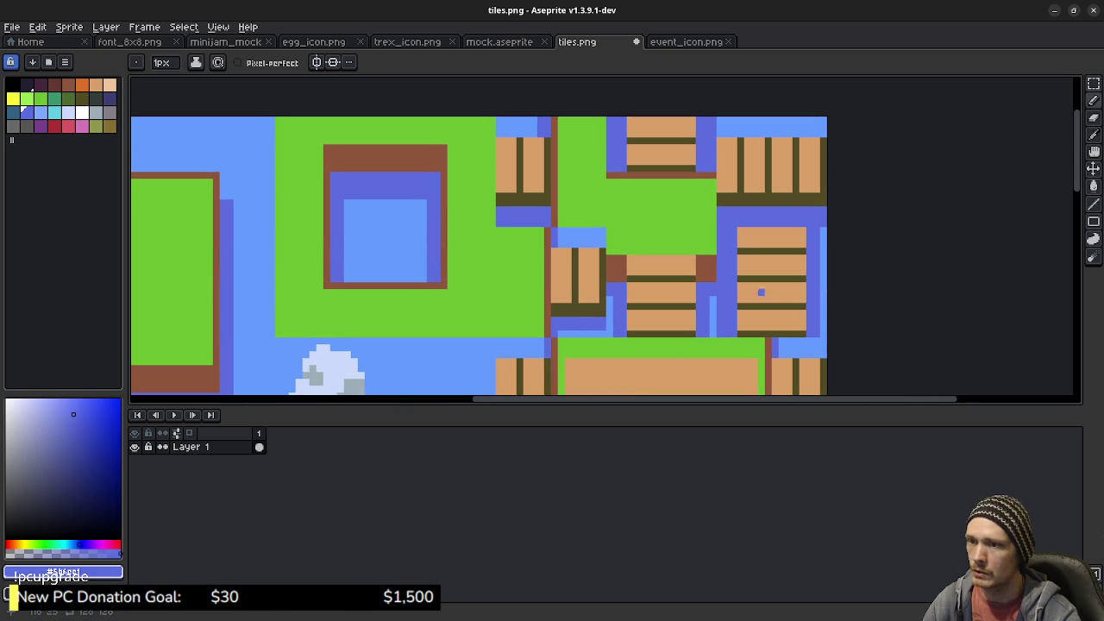
{"action": "left_click_drag", "start_coordinate": [823, 235], "coordinate": [824, 336]}
{"action": "left_click_drag", "start_coordinate": [714, 296], "coordinate": [713, 336]}
Darken the remaining light water columns on both sides of the bridge
{"action": "left_click_drag", "start_coordinate": [610, 296], "coordinate": [610, 336]}
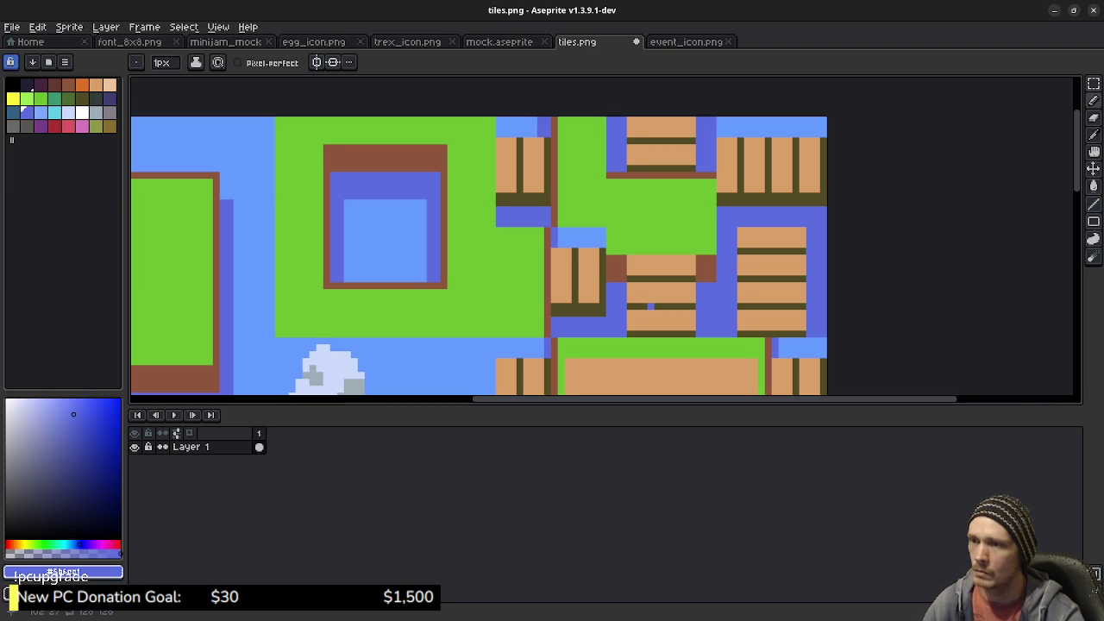
{"action": "left_click_drag", "start_coordinate": [644, 306], "coordinate": [581, 213]}
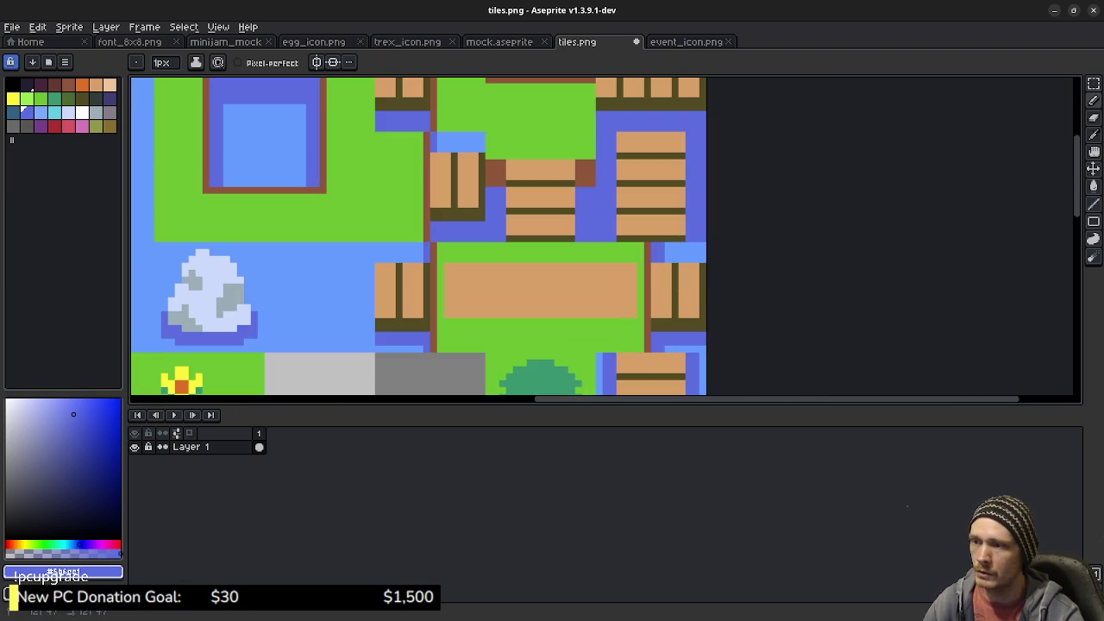
{"action": "mouse_move", "coordinate": [599, 367]}
{"action": "left_mouse_down"}
{"action": "mouse_move", "coordinate": [640, 277]}
{"action": "mouse_move", "coordinate": [694, 316]}
{"action": "left_mouse_up"}
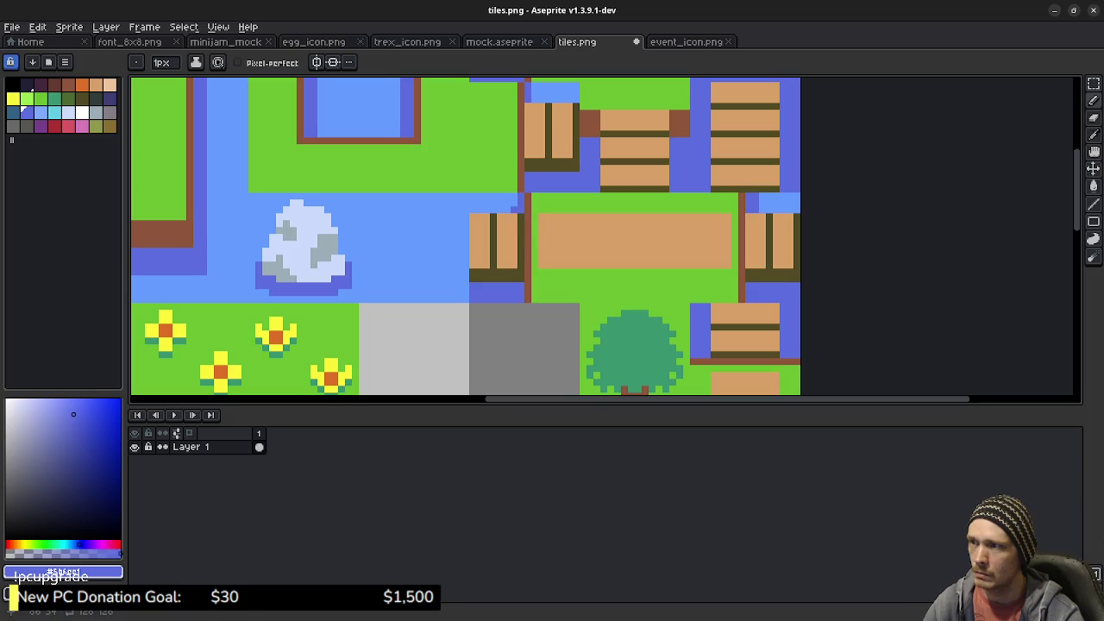
{"action": "left_click_drag", "start_coordinate": [569, 244], "coordinate": [590, 353]}
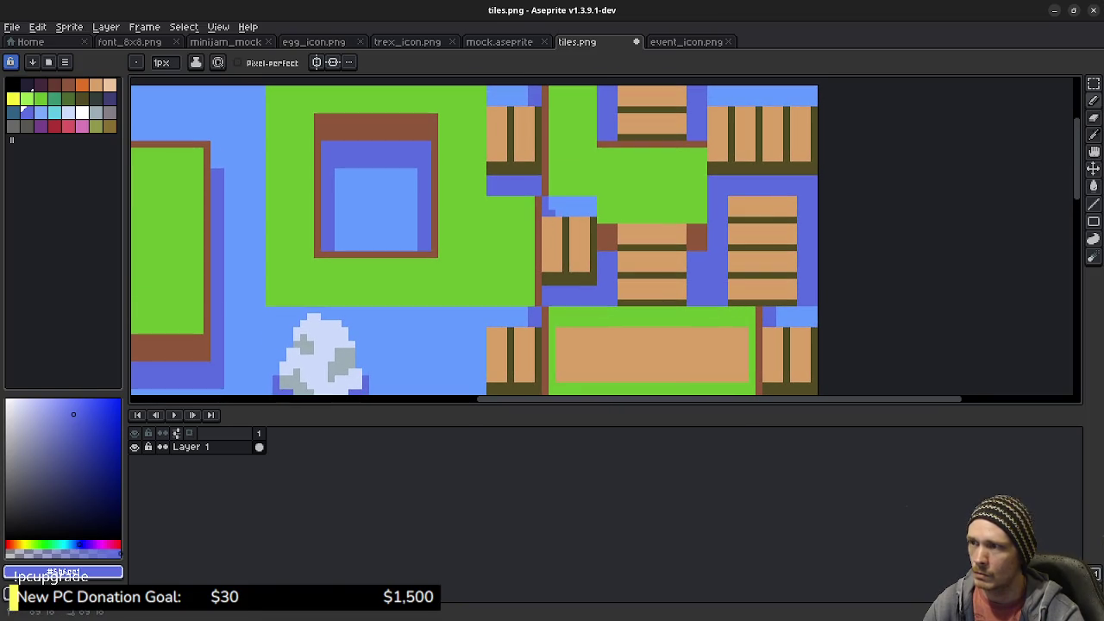
{"action": "mouse_move", "coordinate": [580, 268]}
{"action": "left_mouse_down"}
{"action": "mouse_move", "coordinate": [602, 350]}
{"action": "mouse_move", "coordinate": [746, 187]}
{"action": "mouse_move", "coordinate": [788, 162]}
{"action": "mouse_move", "coordinate": [849, 68]}
{"action": "mouse_move", "coordinate": [904, 12]}
{"action": "left_mouse_up"}
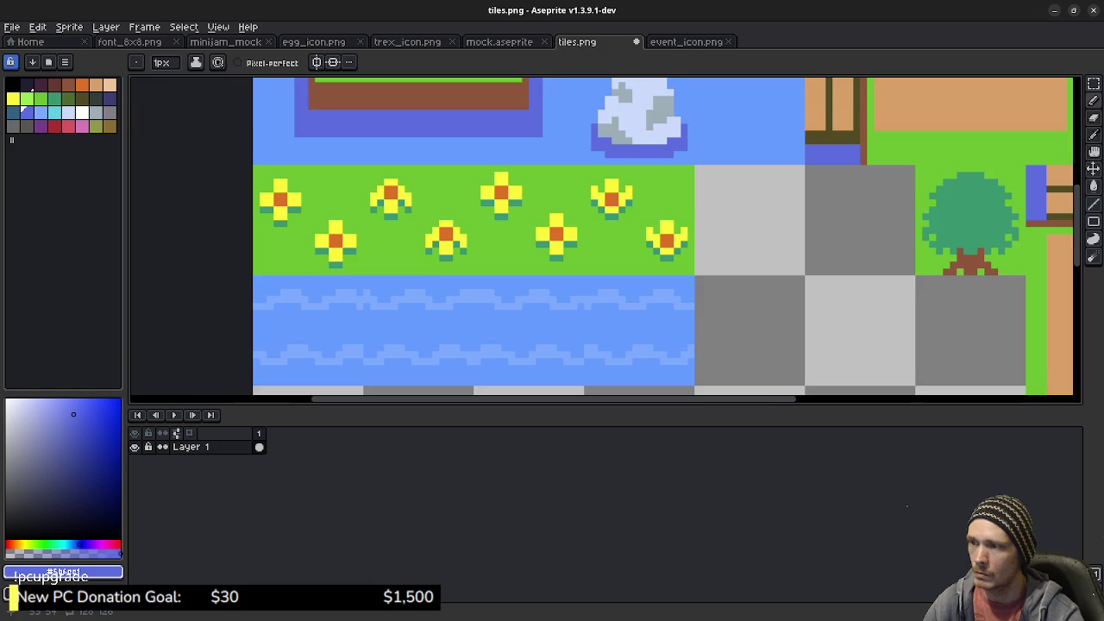
{"action": "mouse_move", "coordinate": [907, 507]}
{"action": "left_mouse_down"}
{"action": "mouse_move", "coordinate": [796, 441]}
{"action": "mouse_move", "coordinate": [677, 520]}
{"action": "mouse_move", "coordinate": [587, 356]}
{"action": "left_mouse_up"}
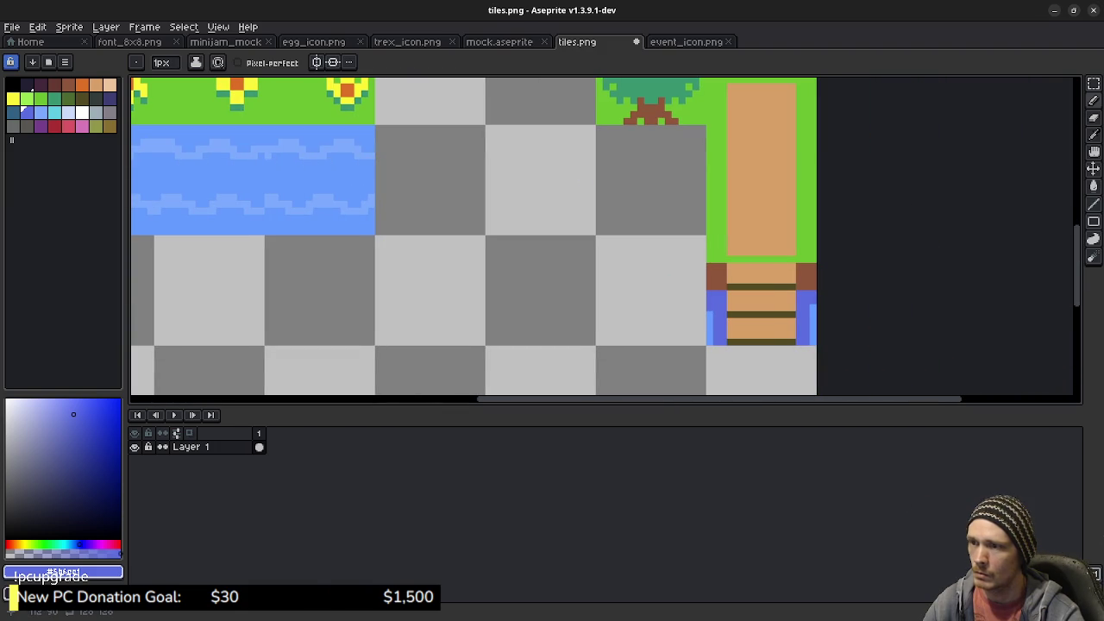
{"action": "left_click_drag", "start_coordinate": [709, 312], "coordinate": [710, 343]}
Fill the bridge's right-edge pixel dark blue with the Paint Bucket and save tiles.png
{"action": "key", "text": "g"}
{"action": "left_click", "coordinate": [813, 328]}
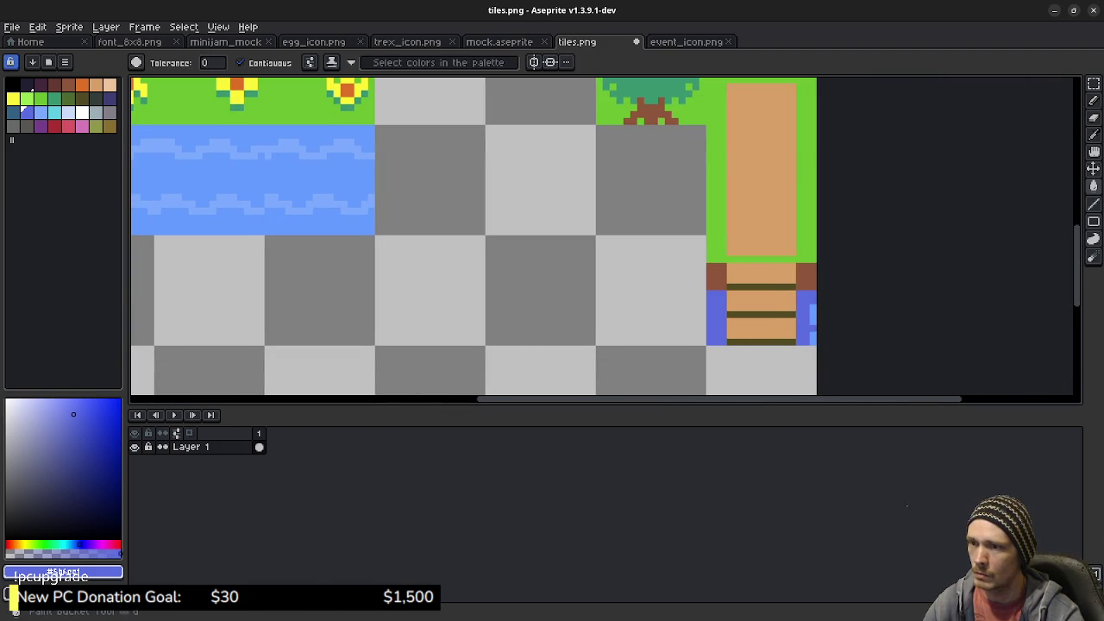
{"action": "scroll", "coordinate": [621, 213], "scroll_direction": "down", "scroll_amount": 1}
{"action": "left_click_drag", "start_coordinate": [622, 214], "coordinate": [644, 377]}
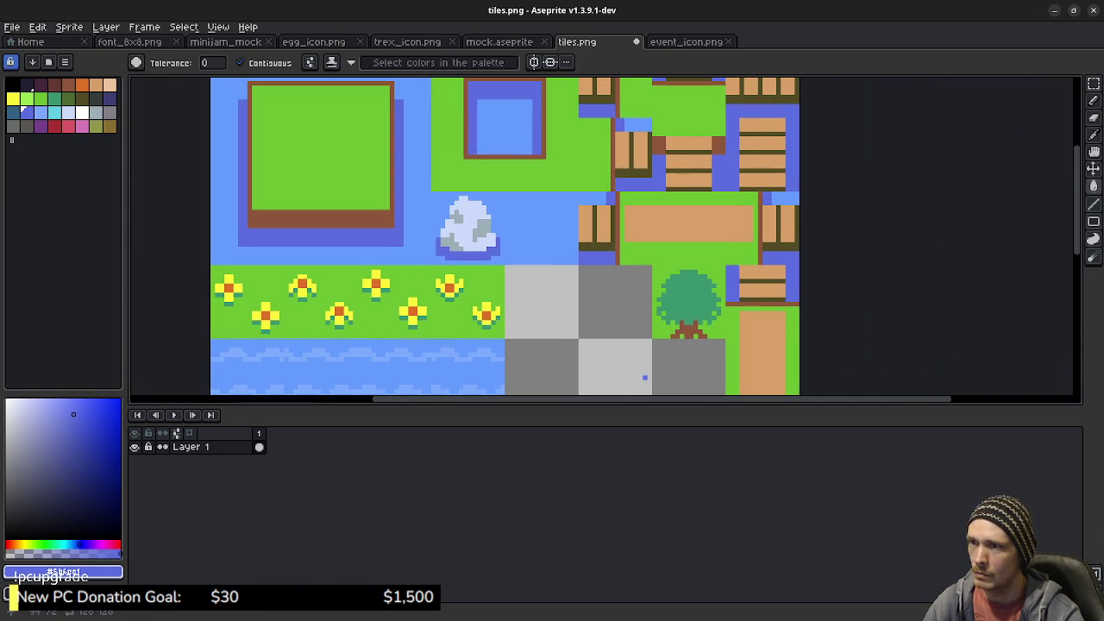
{"action": "mouse_move", "coordinate": [548, 212]}
{"action": "left_mouse_down"}
{"action": "mouse_move", "coordinate": [566, 284]}
{"action": "mouse_move", "coordinate": [739, 156]}
{"action": "left_mouse_up"}
{"action": "key", "text": "ctrl+s"}
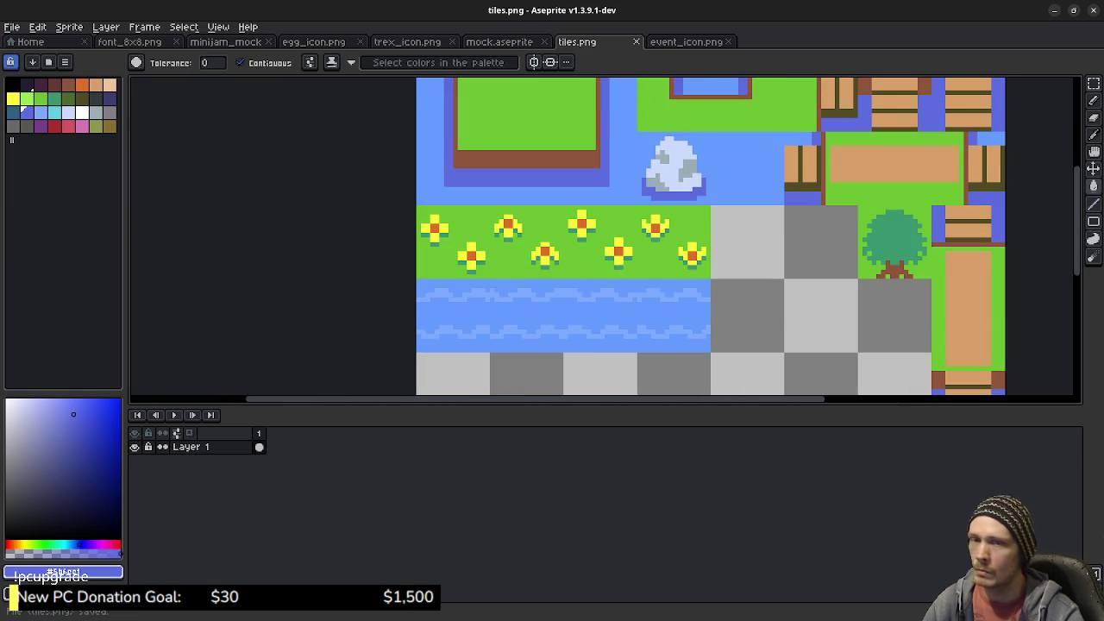
{"action": "key", "text": "alt+Tab"}
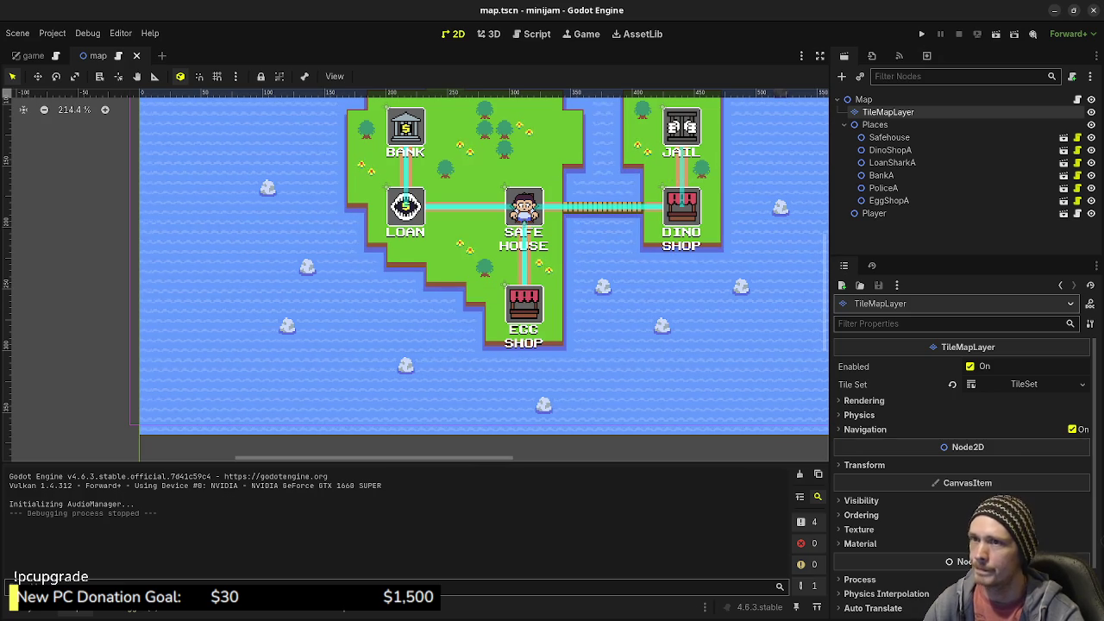
Run the project, view the reshaded island map full-screen, then close the game
{"action": "key", "text": "F5"}
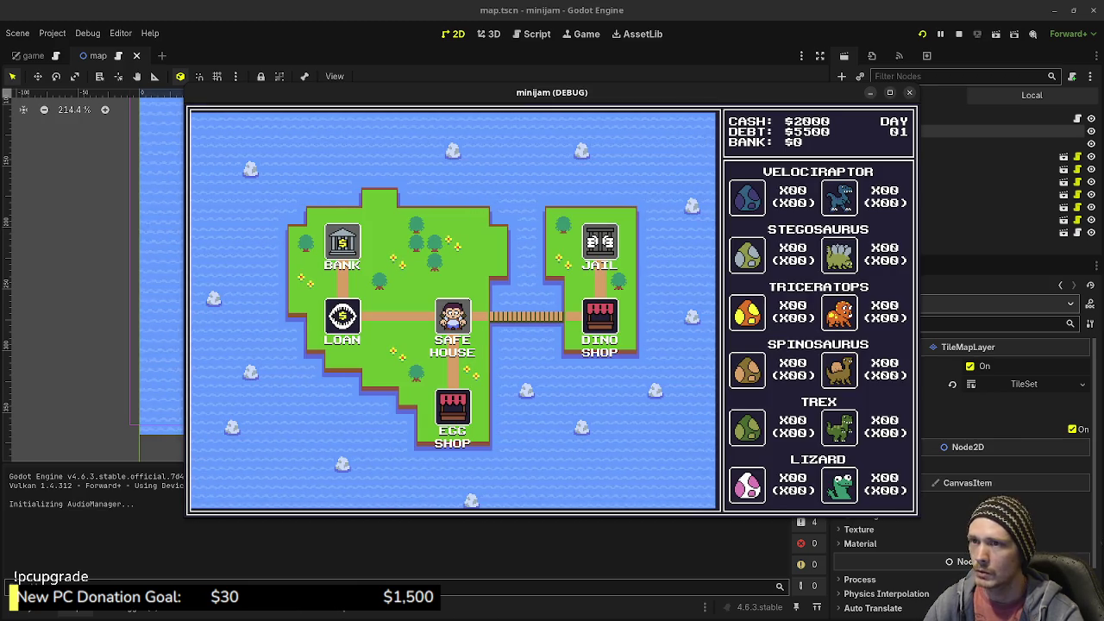
{"action": "left_click", "coordinate": [889, 93]}
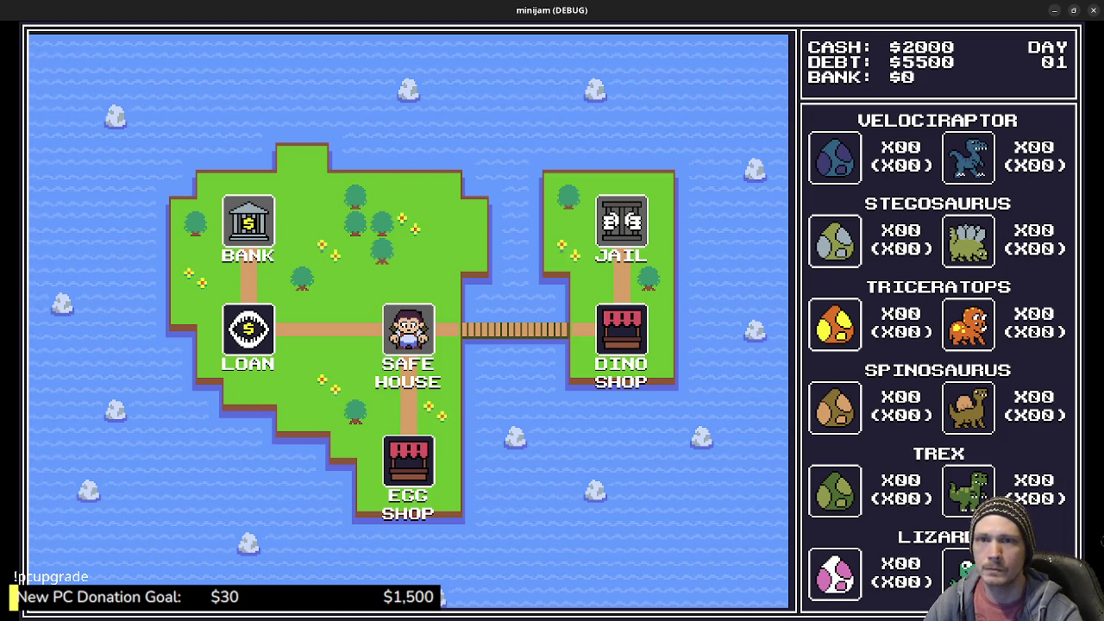
{"action": "left_click", "coordinate": [1092, 11]}
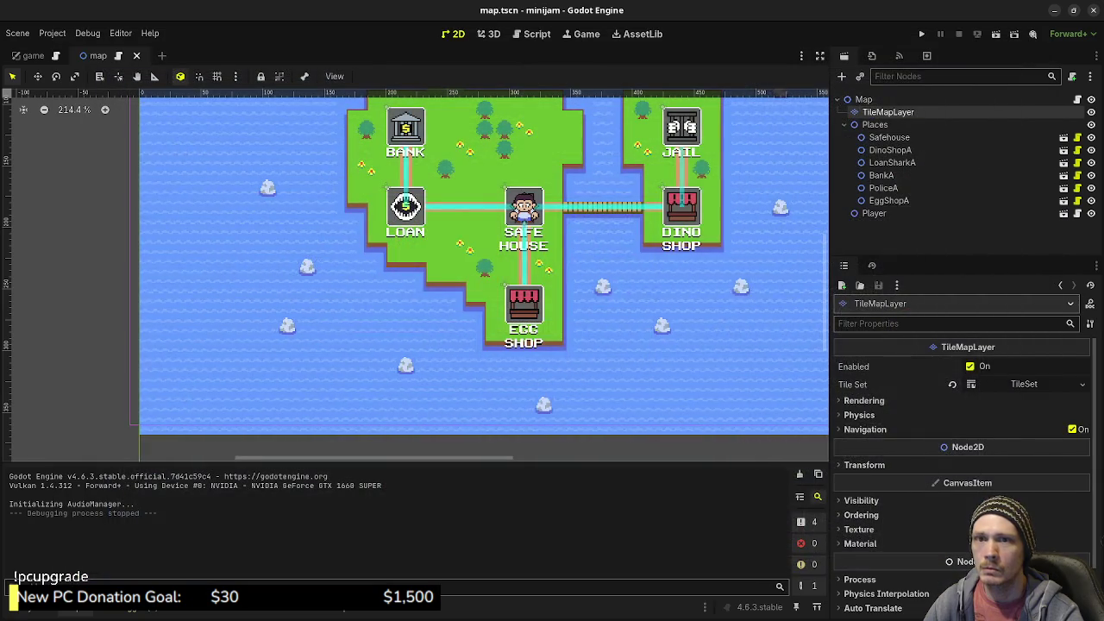
Widen the rock tile's darker-blue shadow with the Pencil and save tiles.png for Godot to reimport
{"action": "key", "text": "alt+Tab"}
{"action": "scroll", "coordinate": [709, 171], "scroll_direction": "up", "scroll_amount": 3}
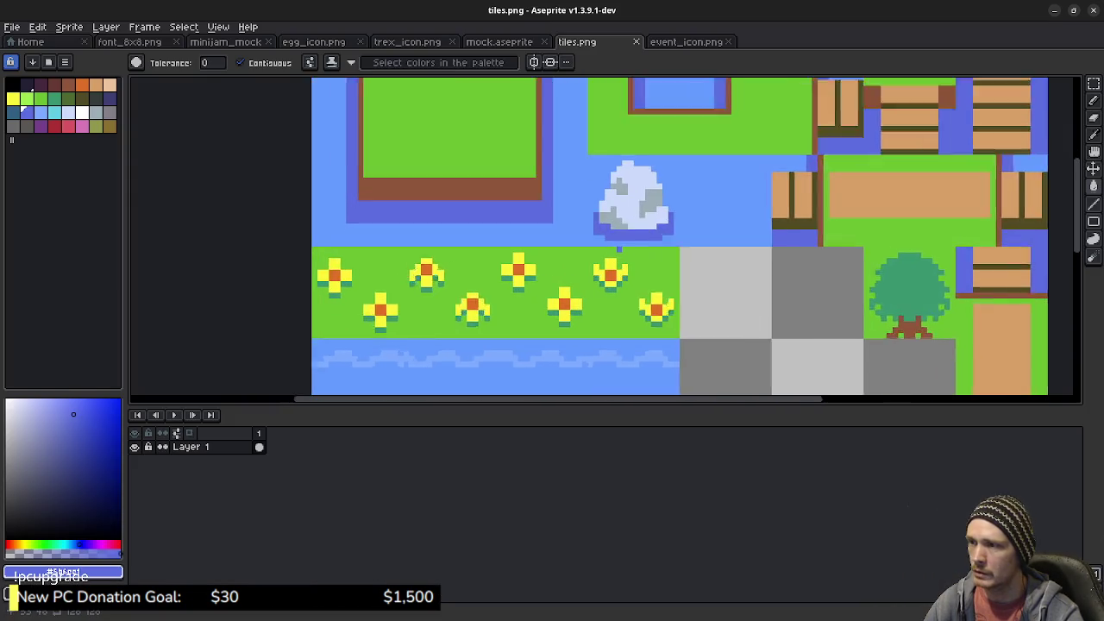
{"action": "key", "text": "b"}
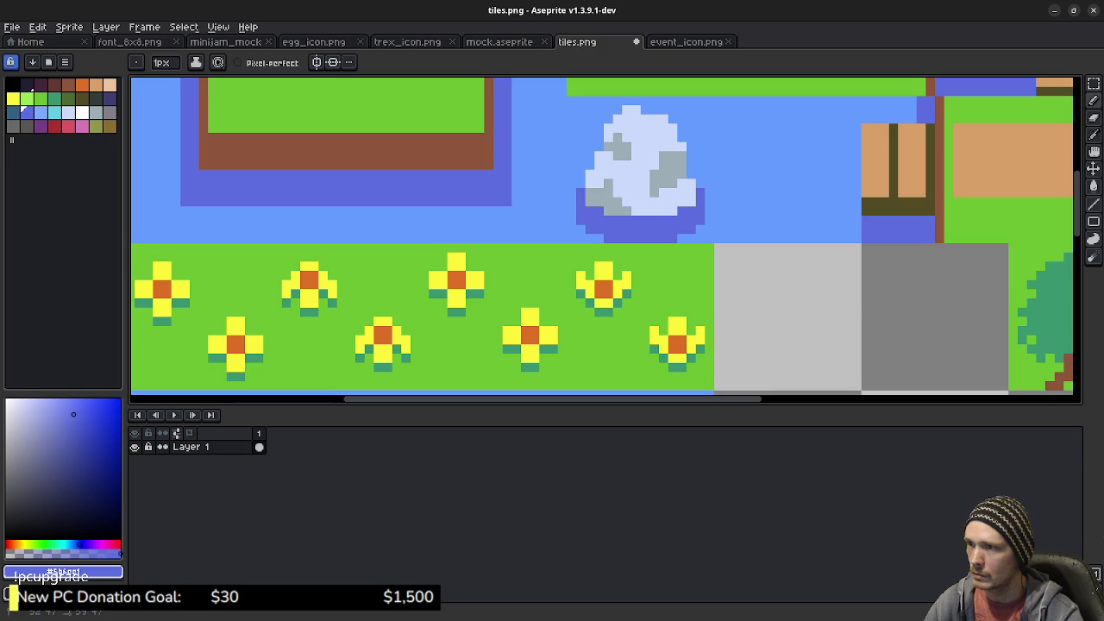
{"action": "scroll", "coordinate": [732, 257], "scroll_direction": "up", "scroll_amount": 3}
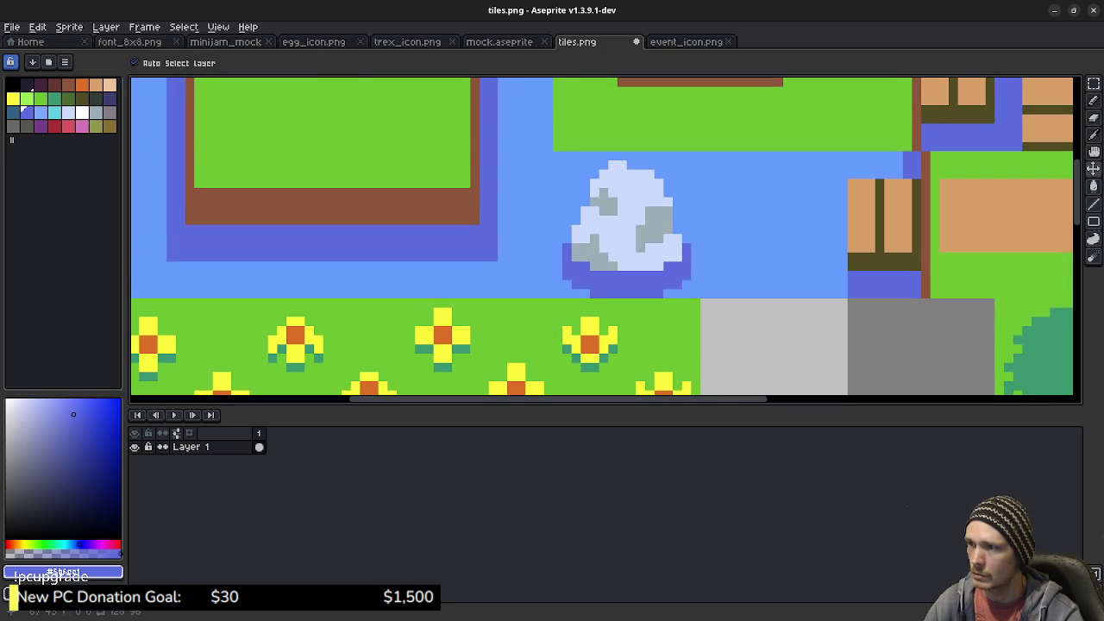
{"action": "key", "text": "ctrl+s"}
{"action": "key", "text": "alt+Tab"}
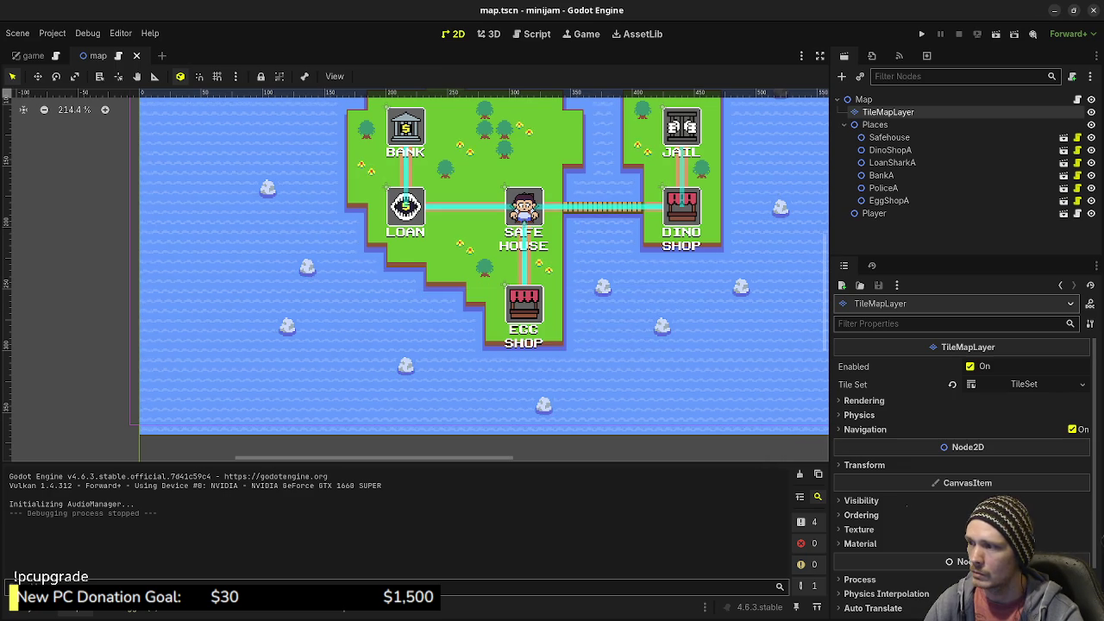
Zoom in on the map's rocks to inspect the wider darker-blue shadow, then return to Aseprite
{"action": "scroll", "coordinate": [421, 369], "scroll_direction": "up", "scroll_amount": 7}
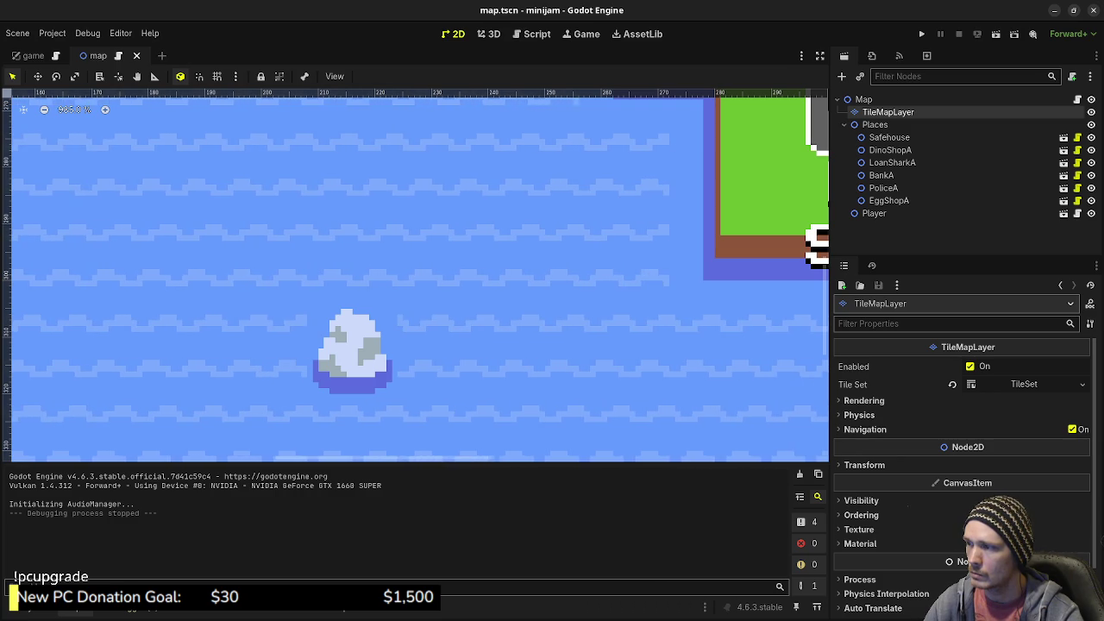
{"action": "scroll", "coordinate": [507, 335], "scroll_direction": "down", "scroll_amount": 8}
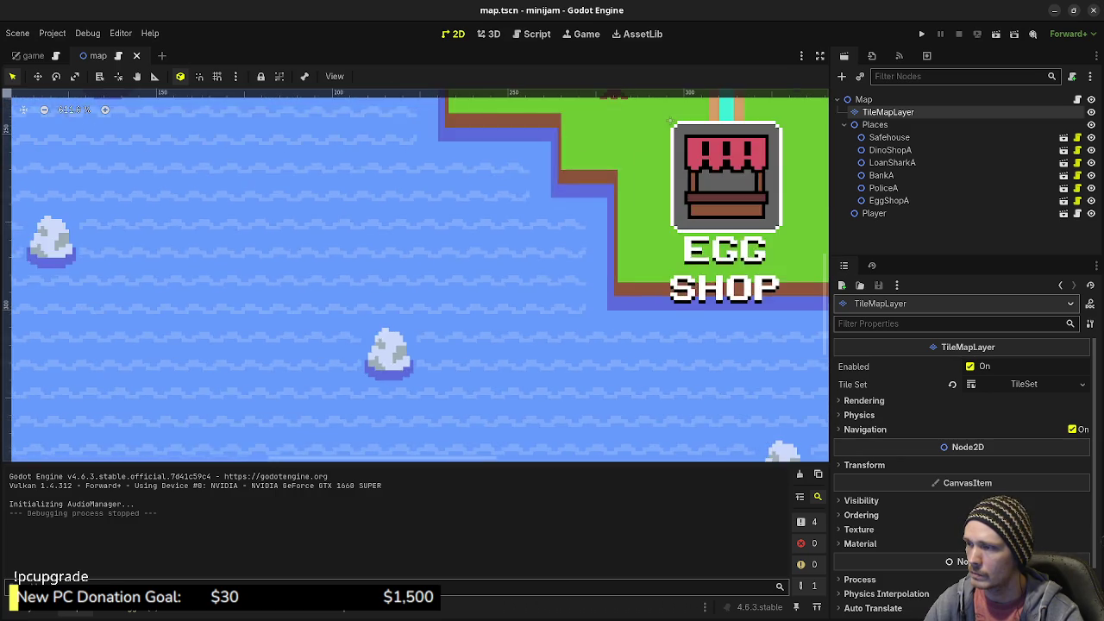
{"action": "scroll", "coordinate": [500, 275], "scroll_direction": "up", "scroll_amount": 4}
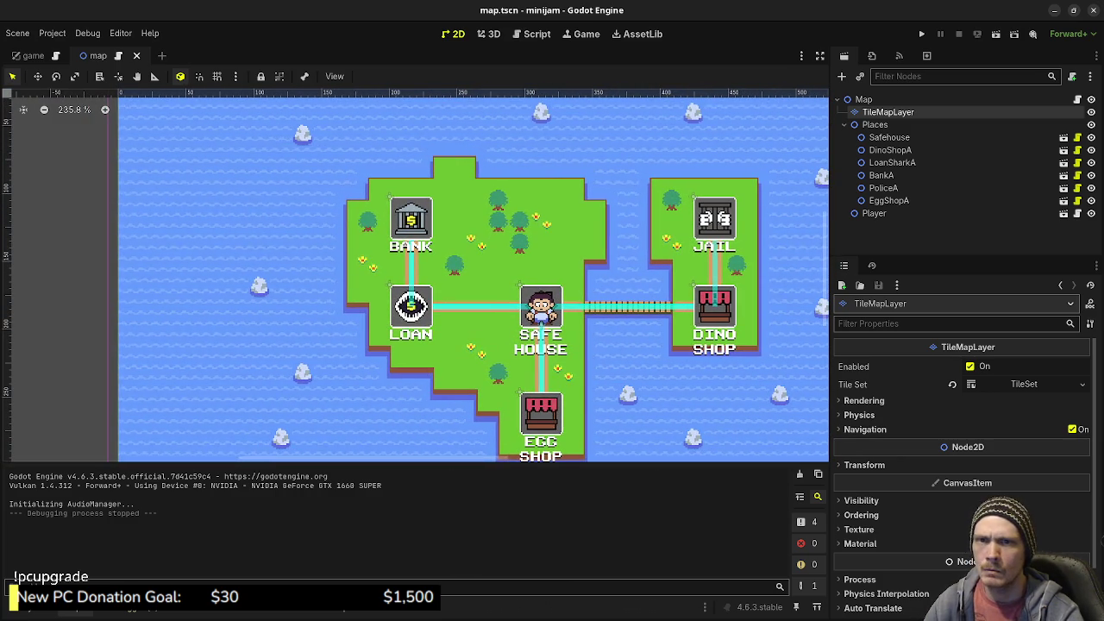
{"action": "key", "text": "alt+Tab"}
Select the dark blue swatch and paint a shading line across the tree's lower canopy
{"action": "scroll", "coordinate": [702, 164], "scroll_direction": "down", "scroll_amount": 4}
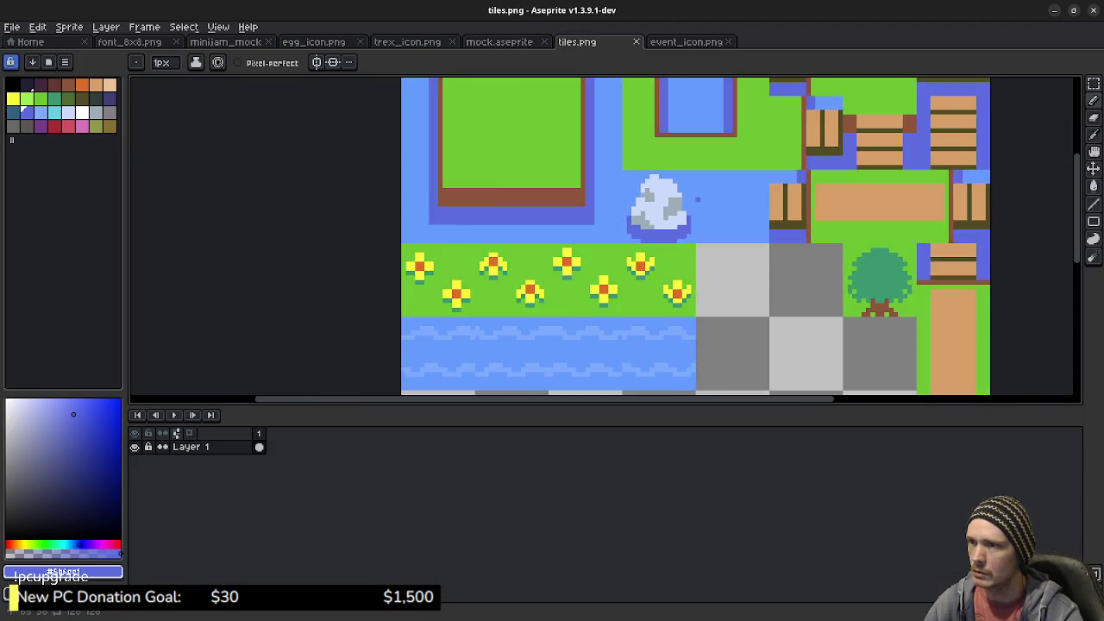
{"action": "scroll", "coordinate": [638, 269], "scroll_direction": "up", "scroll_amount": 2}
{"action": "left_click", "coordinate": [639, 269], "text": "alt"}
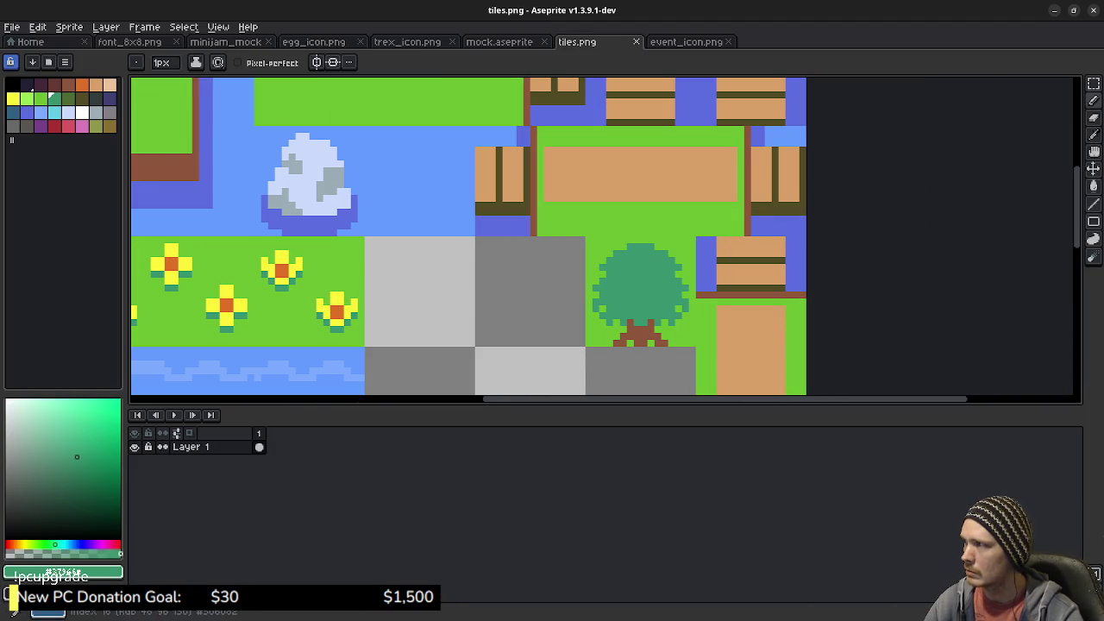
{"action": "key", "text": "0"}
{"action": "scroll", "coordinate": [636, 288], "scroll_direction": "up", "scroll_amount": 3}
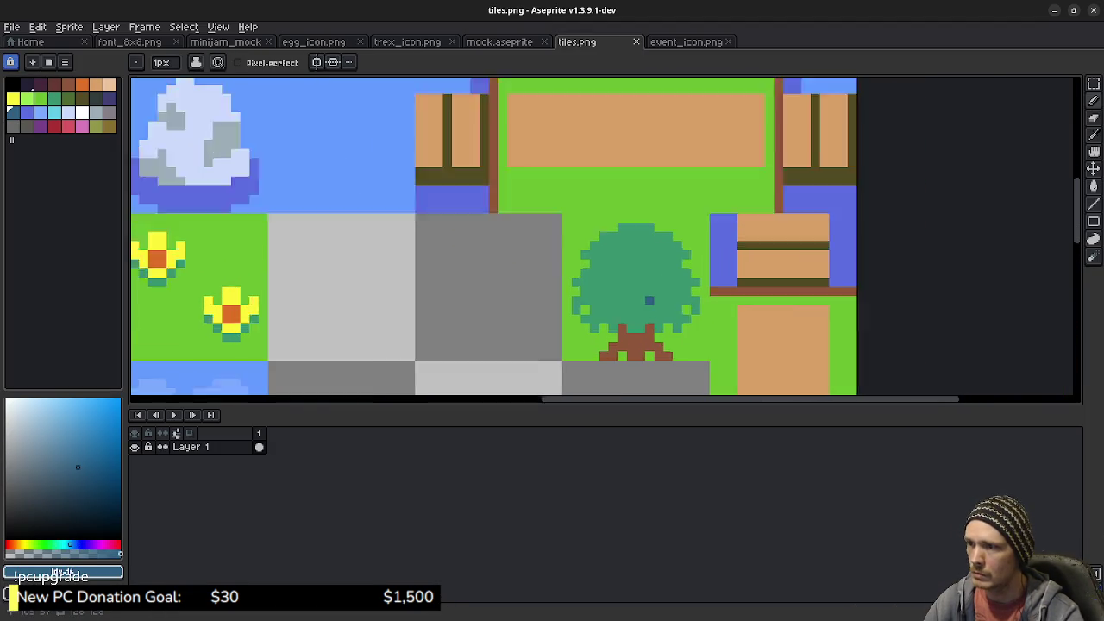
{"action": "scroll", "coordinate": [572, 286], "scroll_direction": "down", "scroll_amount": 1}
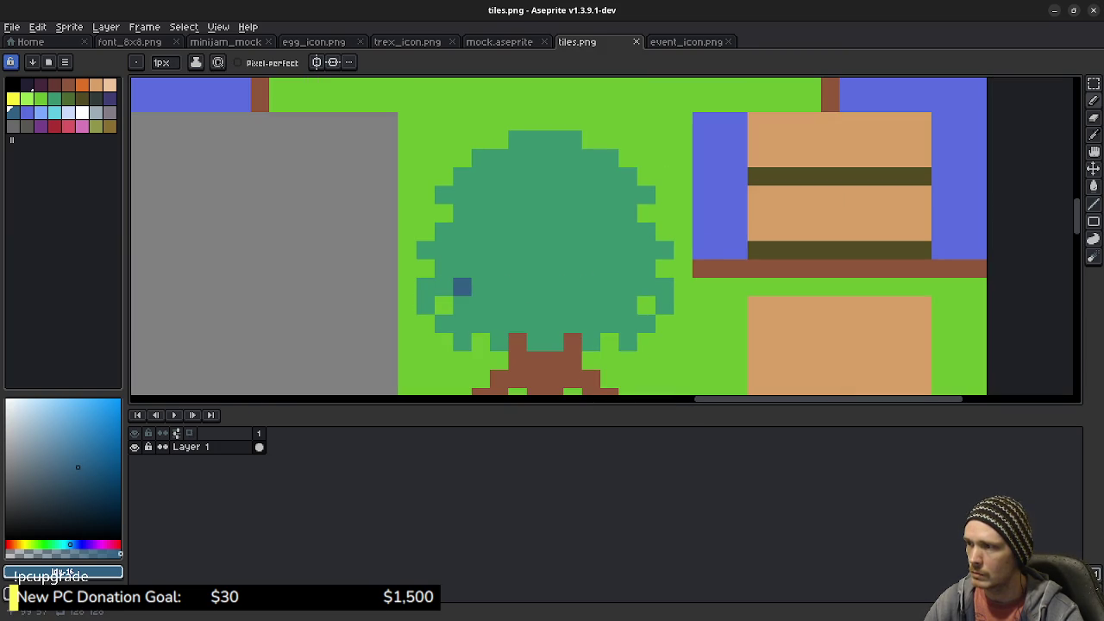
{"action": "mouse_move", "coordinate": [462, 287]}
{"action": "left_mouse_down"}
{"action": "mouse_move", "coordinate": [499, 305]}
{"action": "mouse_move", "coordinate": [582, 305]}
{"action": "mouse_move", "coordinate": [627, 288]}
{"action": "mouse_move", "coordinate": [627, 323]}
{"action": "left_mouse_up"}
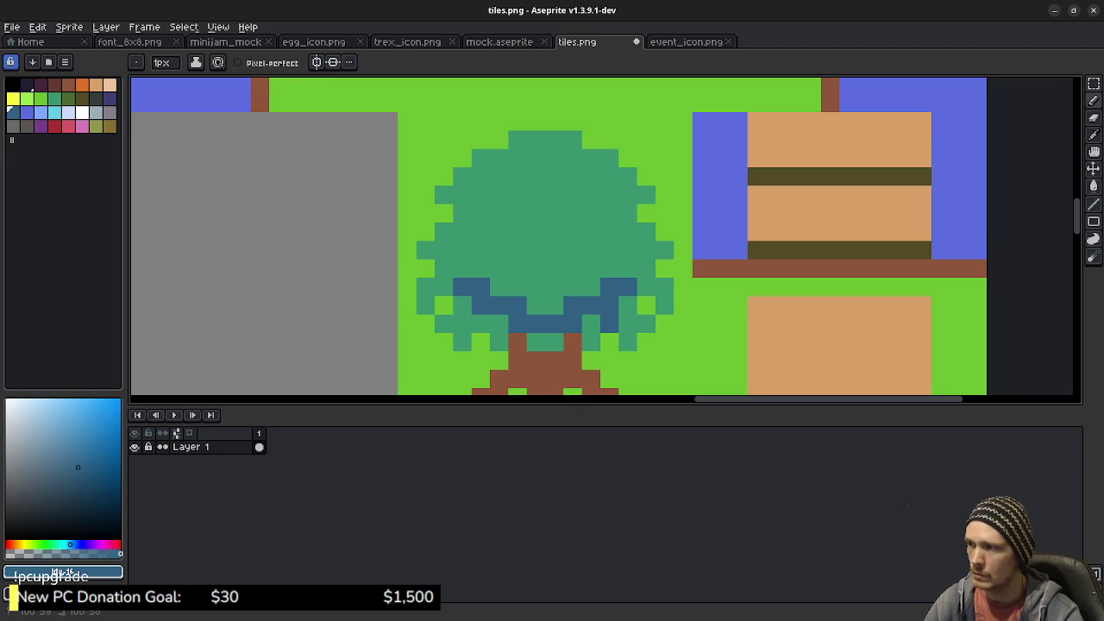
Add dark blue pixels up the canopy's sides and along its mid row
{"action": "left_click", "coordinate": [480, 324]}
{"action": "left_click", "coordinate": [462, 268]}
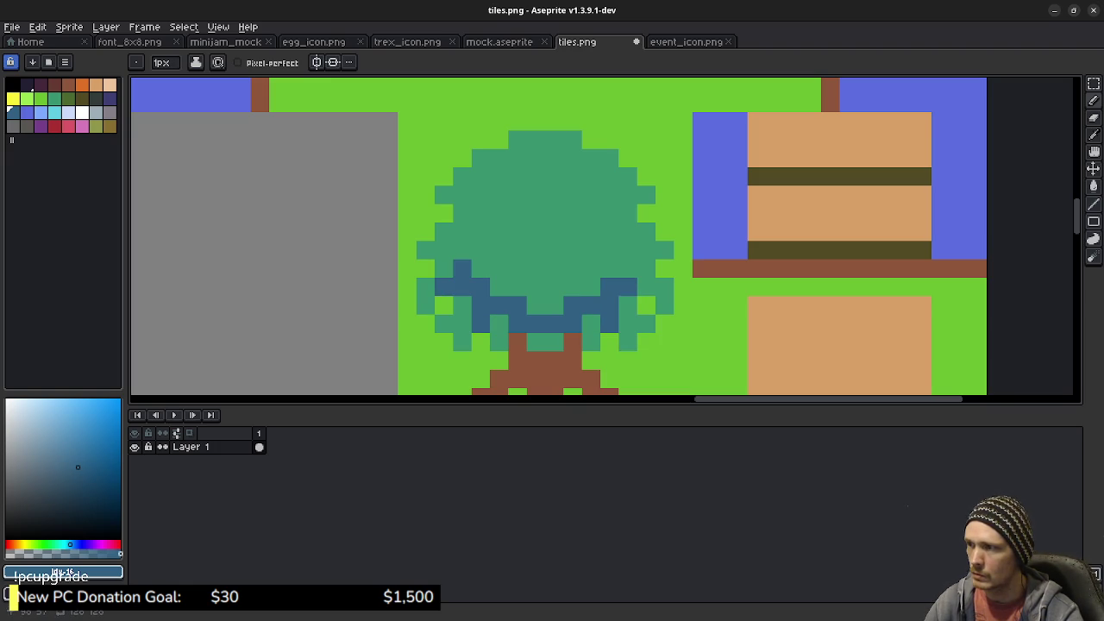
{"action": "left_click", "coordinate": [627, 268]}
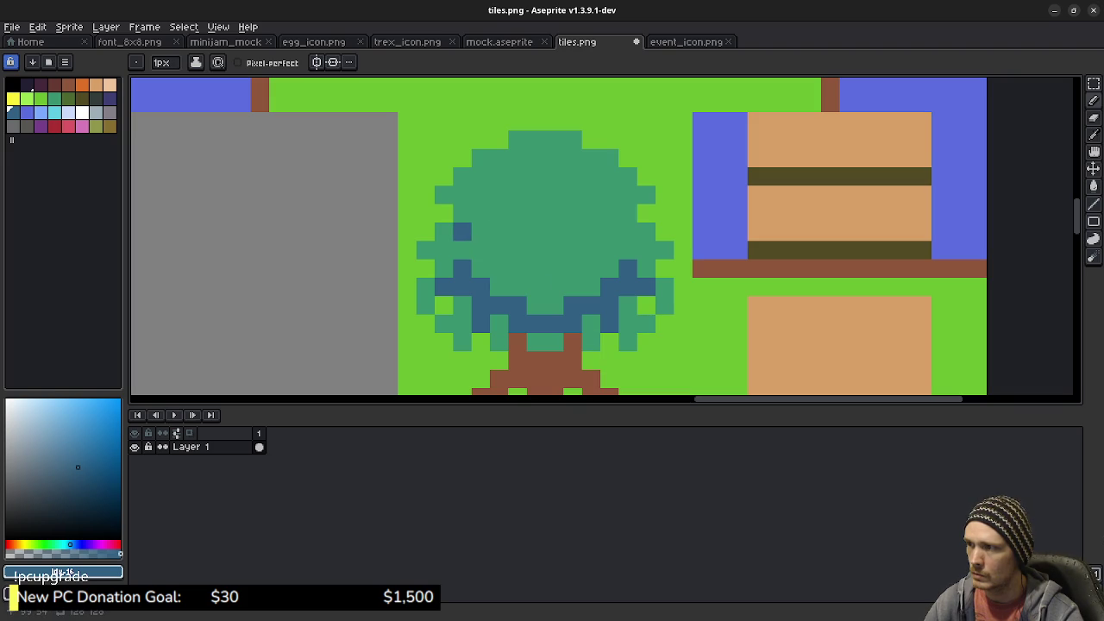
{"action": "left_click", "coordinate": [462, 231]}
{"action": "left_click", "coordinate": [480, 231]}
{"action": "left_click", "coordinate": [498, 250]}
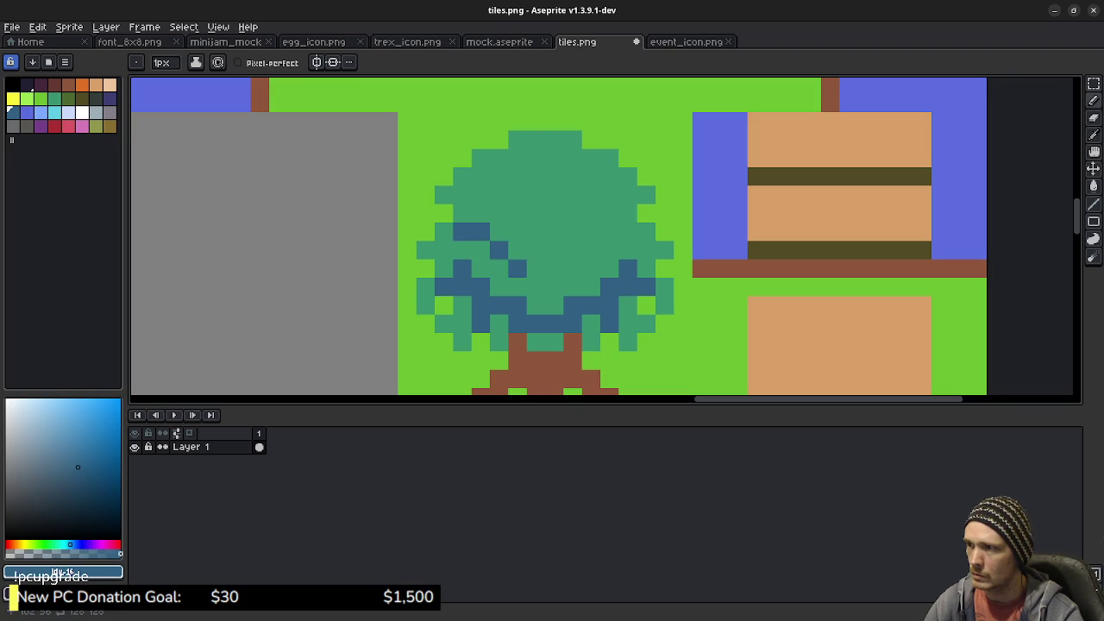
{"action": "left_click", "coordinate": [518, 249]}
{"action": "left_click", "coordinate": [554, 250]}
{"action": "left_click", "coordinate": [535, 249]}
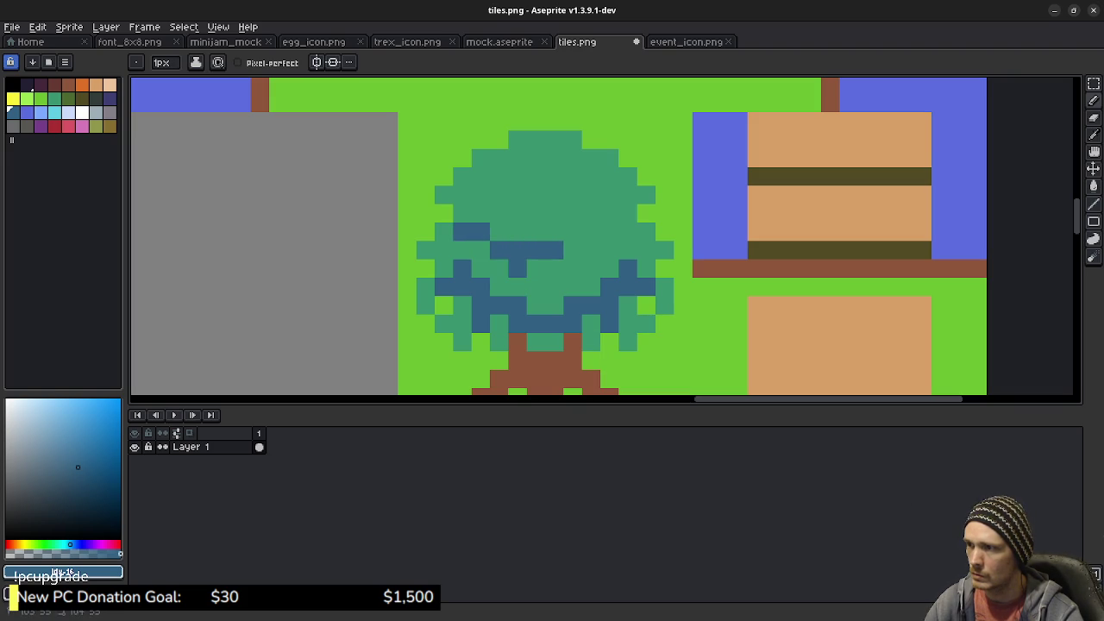
{"action": "left_click", "coordinate": [572, 249]}
{"action": "left_click", "coordinate": [590, 249]}
{"action": "left_click", "coordinate": [610, 231]}
{"action": "left_click", "coordinate": [628, 231]}
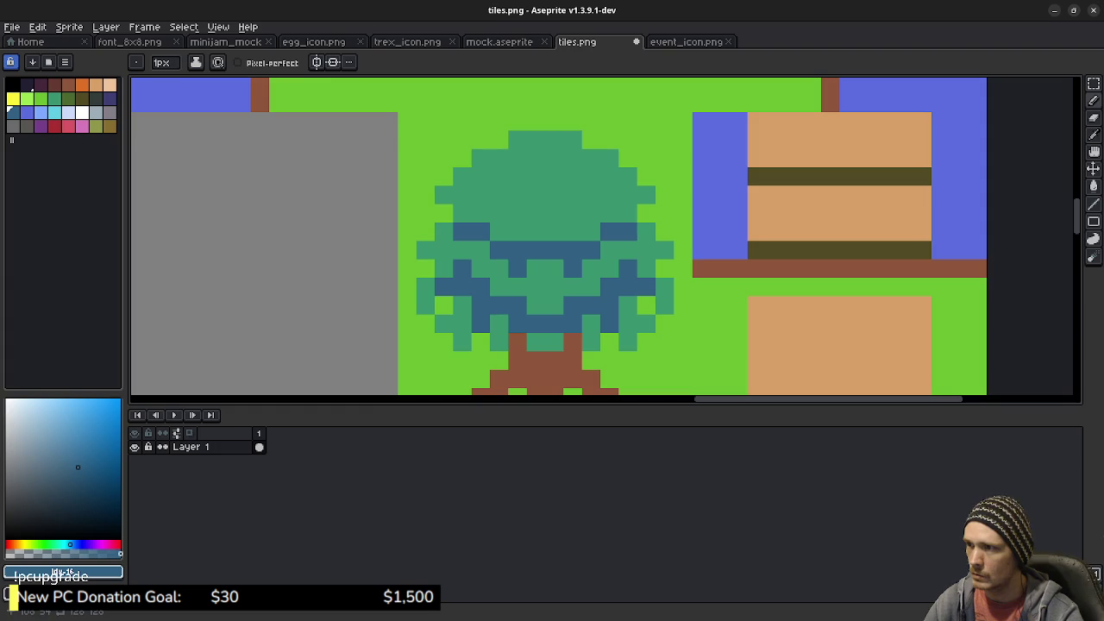
Add blue pixels high on both canopy edges and touch up the lower canopy pixels
{"action": "left_click", "coordinate": [463, 213]}
{"action": "left_click", "coordinate": [628, 213]}
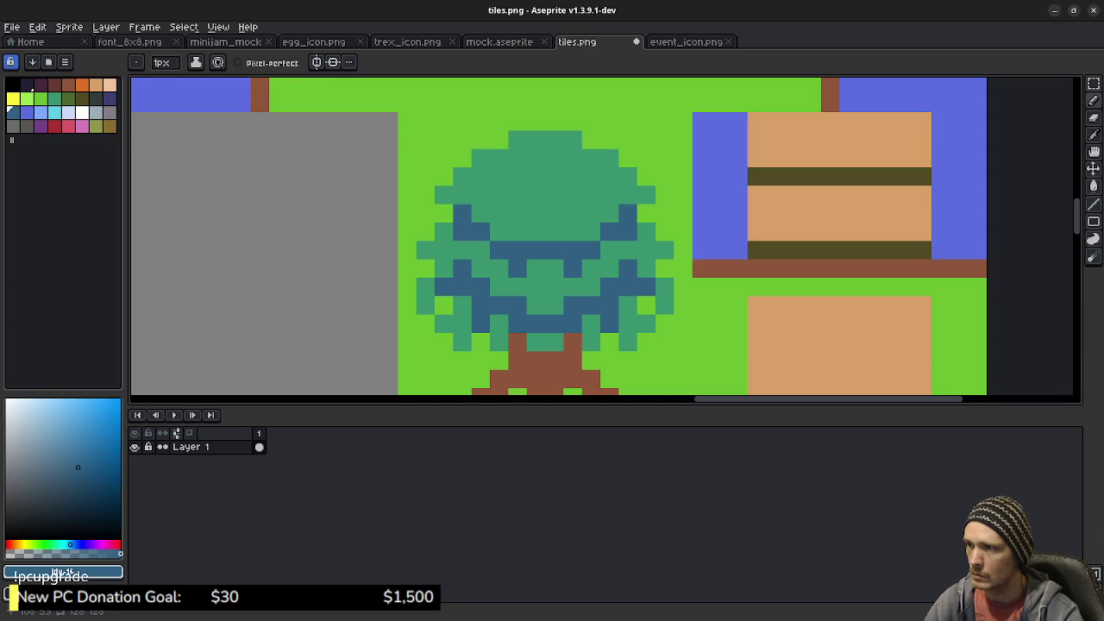
{"action": "left_click", "coordinate": [646, 250]}
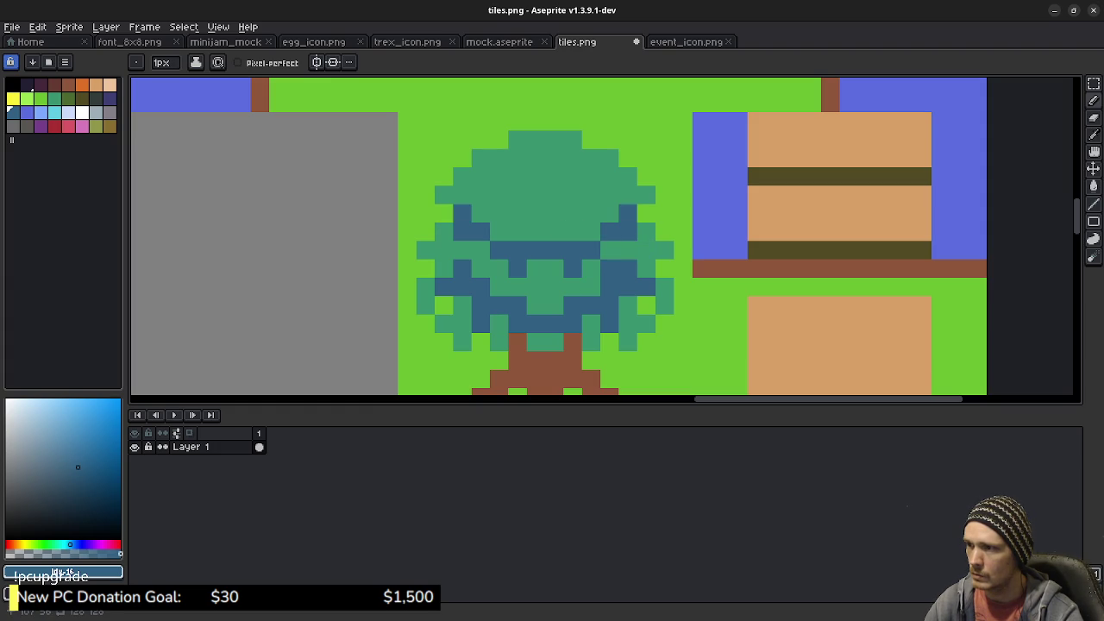
{"action": "left_click_drag", "start_coordinate": [555, 287], "coordinate": [480, 268]}
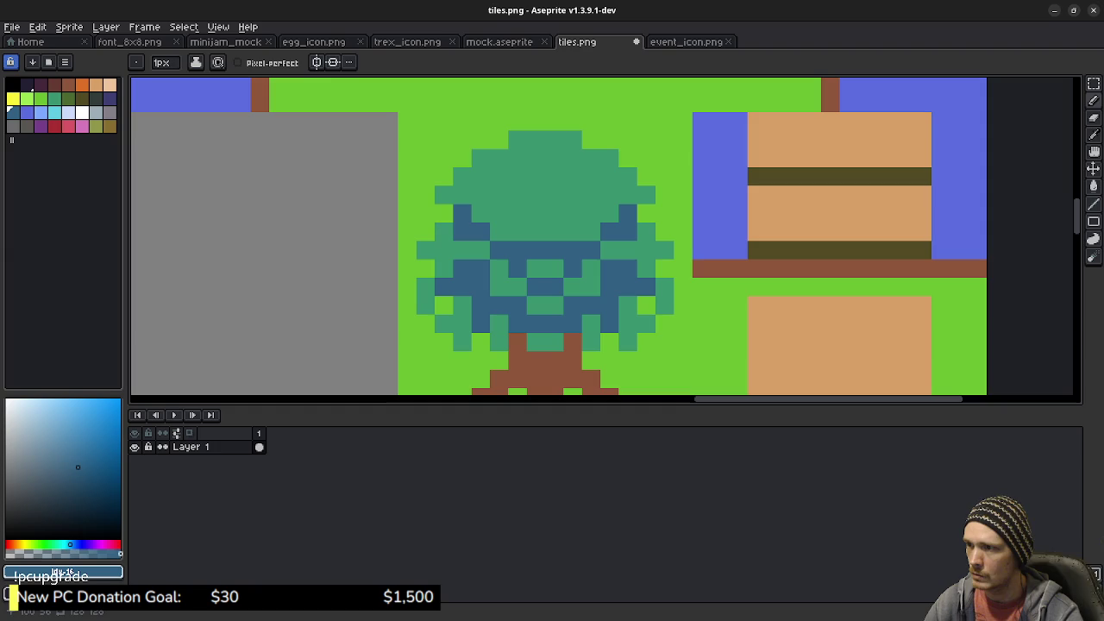
{"action": "right_click", "coordinate": [462, 250]}
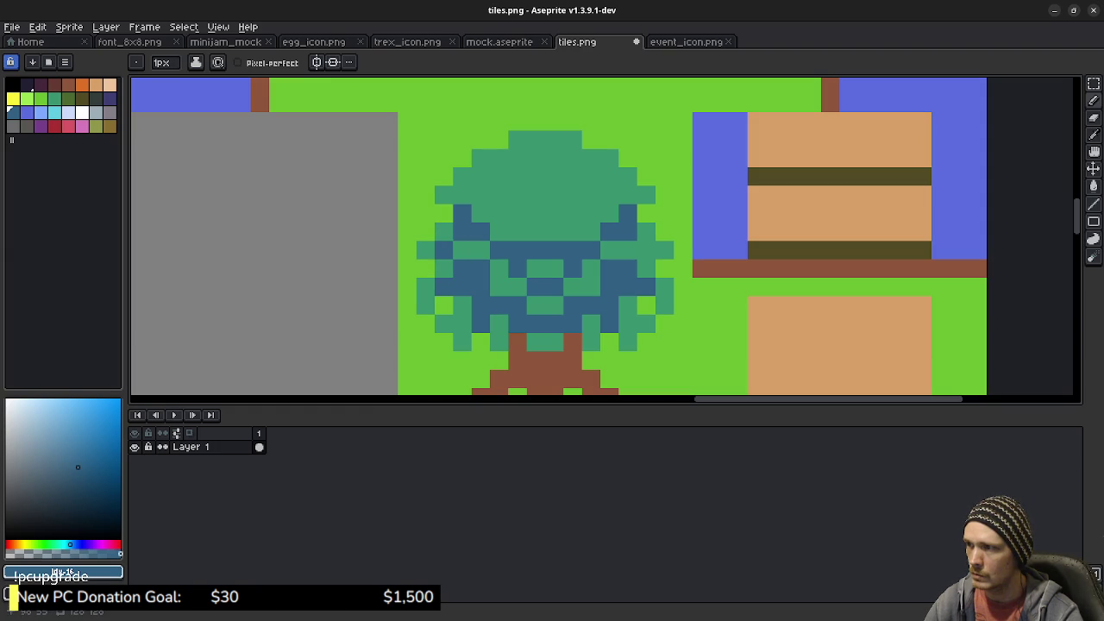
{"action": "left_click", "coordinate": [444, 250]}
{"action": "scroll", "coordinate": [620, 311], "scroll_direction": "down", "scroll_amount": 5}
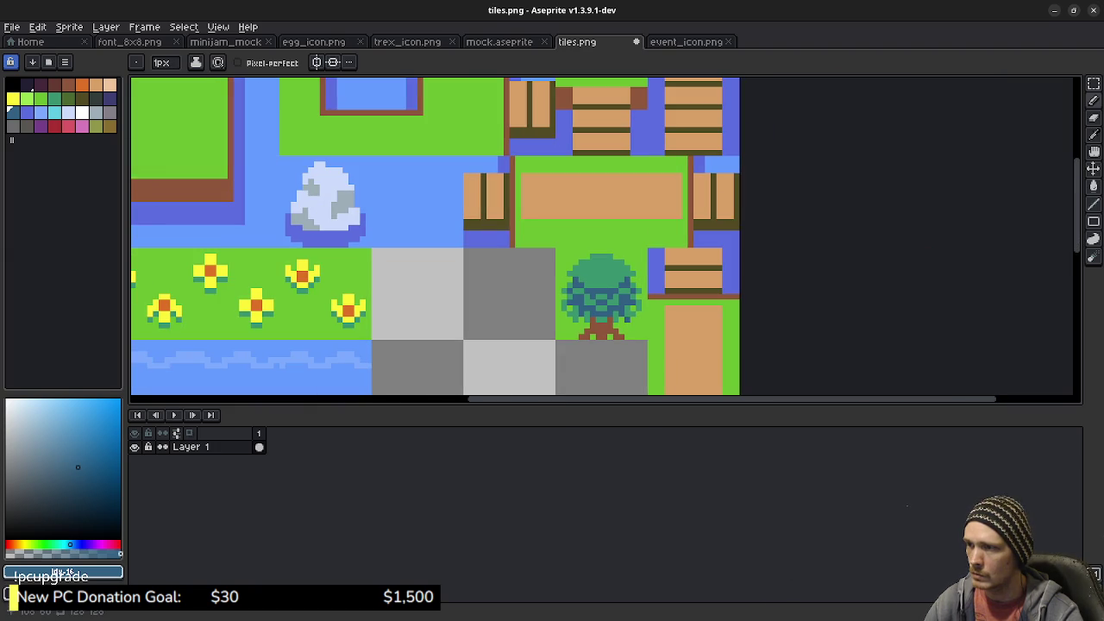
Undo the tree shading strokes, returning the canopy to teal, and save tiles.png
{"action": "key", "text": "v"}
{"action": "key", "text": "ctrl+z"}
{"action": "key", "text": "ctrl+z"}
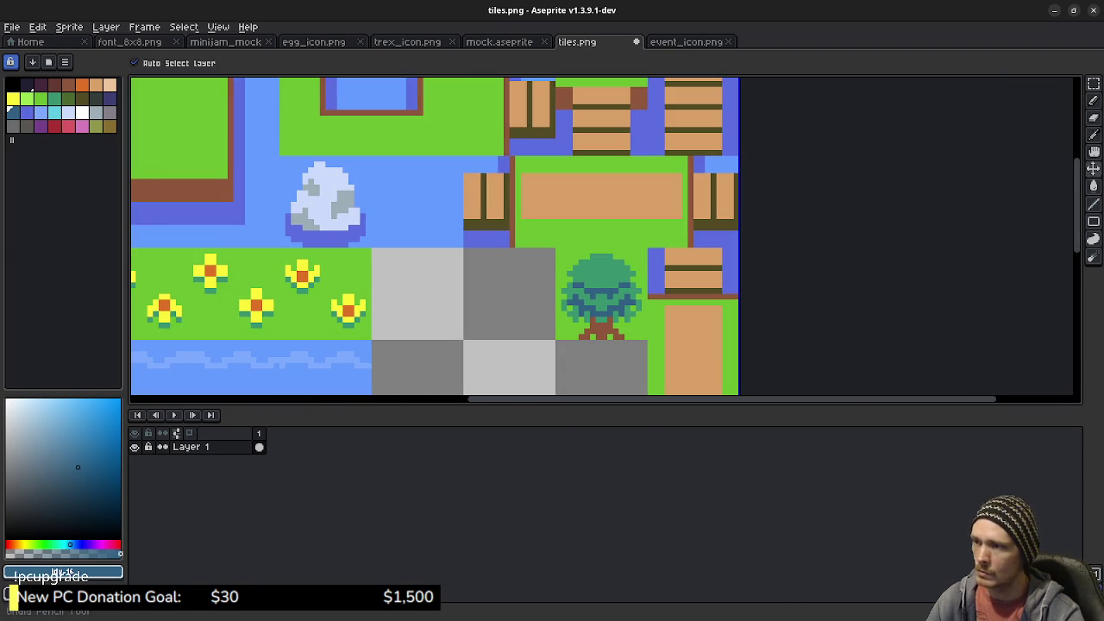
{"action": "key", "text": "ctrl+z"}
{"action": "key", "text": "ctrl+z"}
{"action": "key", "text": "ctrl+z"}
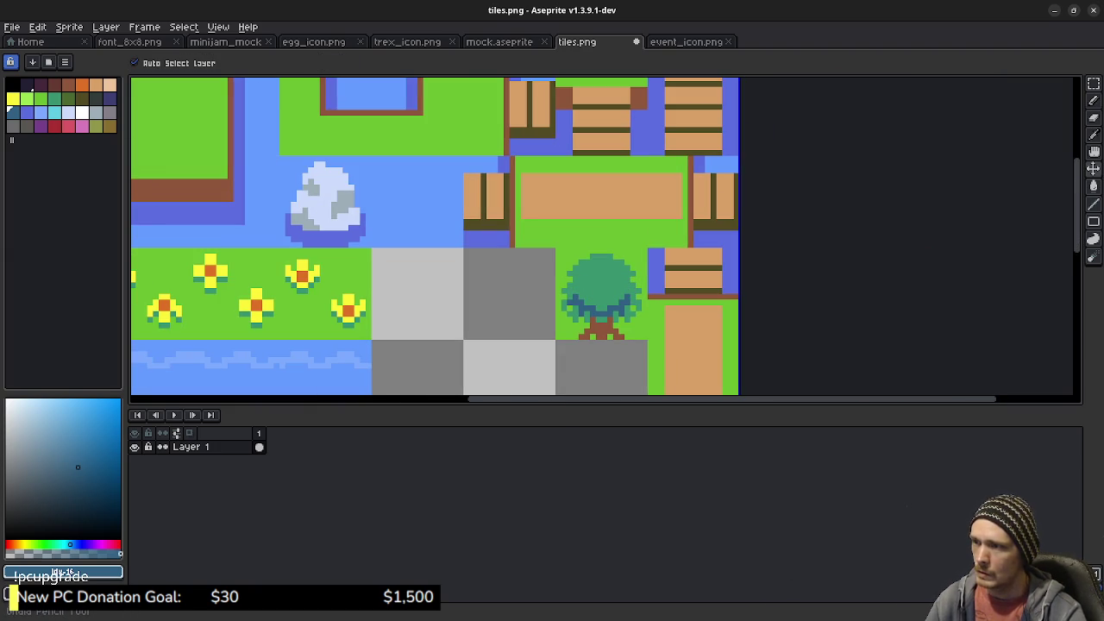
{"action": "key", "text": "ctrl+z"}
{"action": "key", "text": "ctrl+z"}
{"action": "key", "text": "ctrl+z"}
{"action": "key", "text": "ctrl+z"}
{"action": "key", "text": "ctrl+z"}
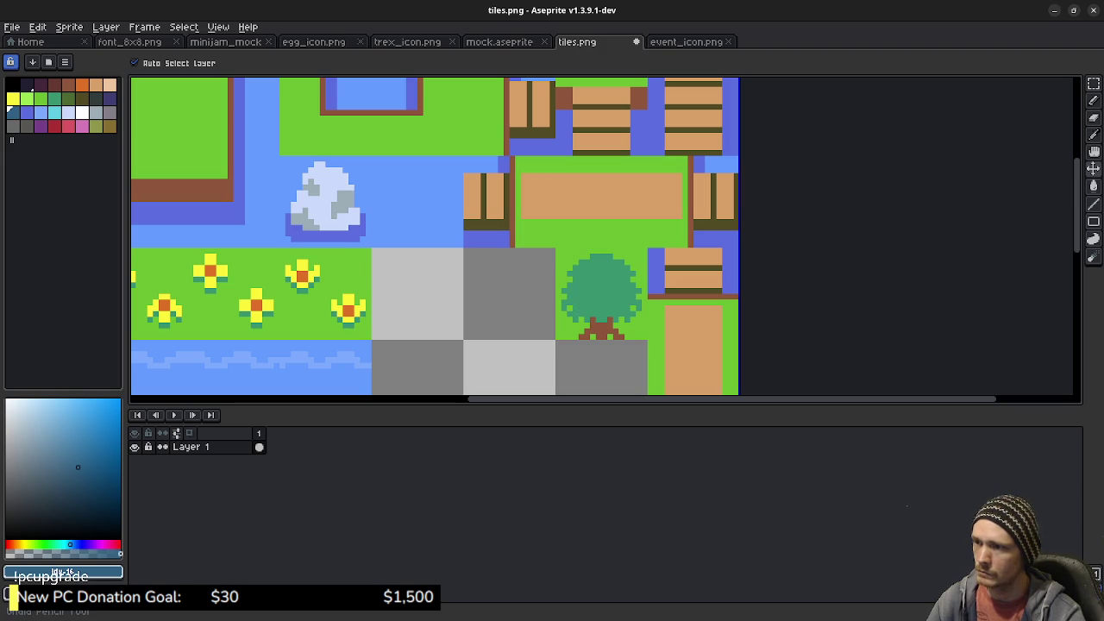
{"action": "key", "text": "ctrl+s"}
Zoom out to review the tileset and move to the event_icon.png sprite
{"action": "key", "text": "b"}
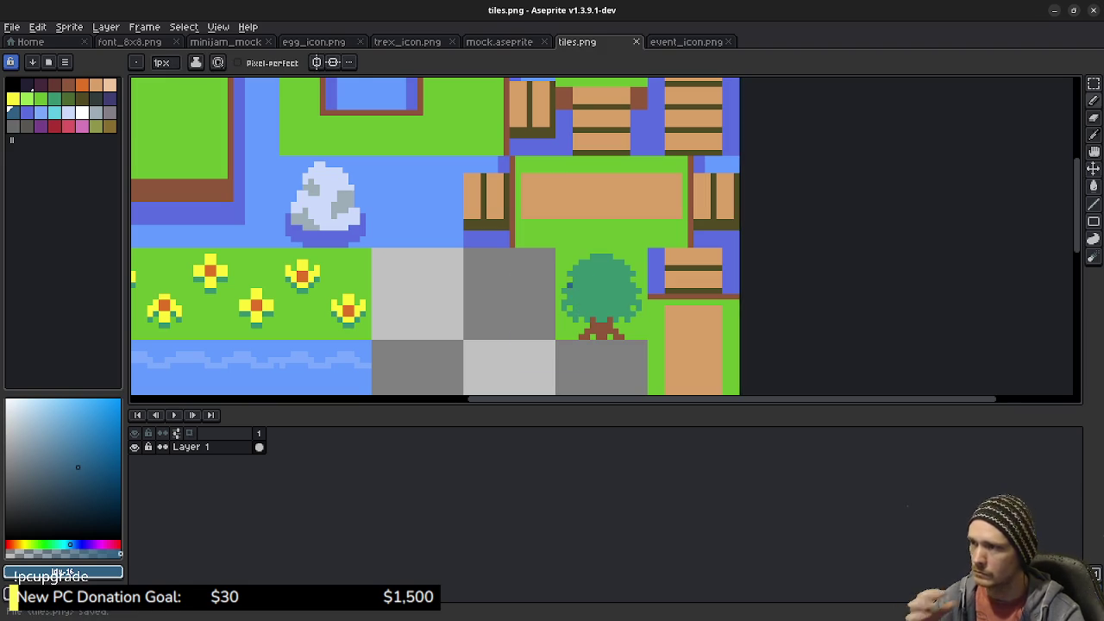
{"action": "key", "text": "minus"}
{"action": "key", "text": "minus"}
{"action": "key", "text": "minus"}
{"action": "scroll", "coordinate": [582, 299], "scroll_direction": "up", "scroll_amount": 1}
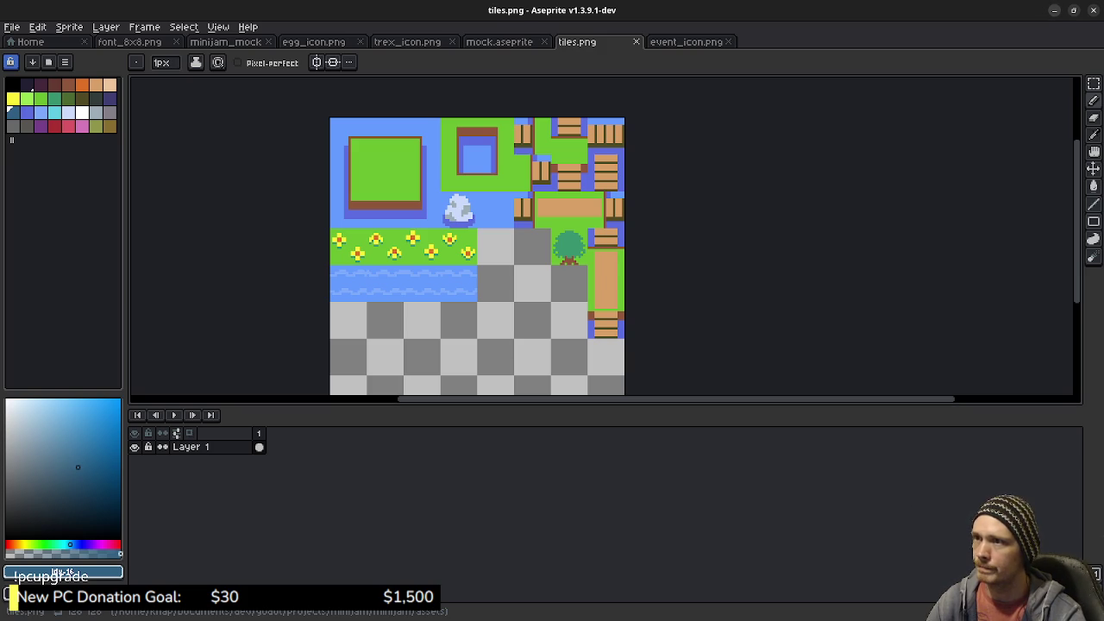
{"action": "key", "text": "ctrl+Tab"}
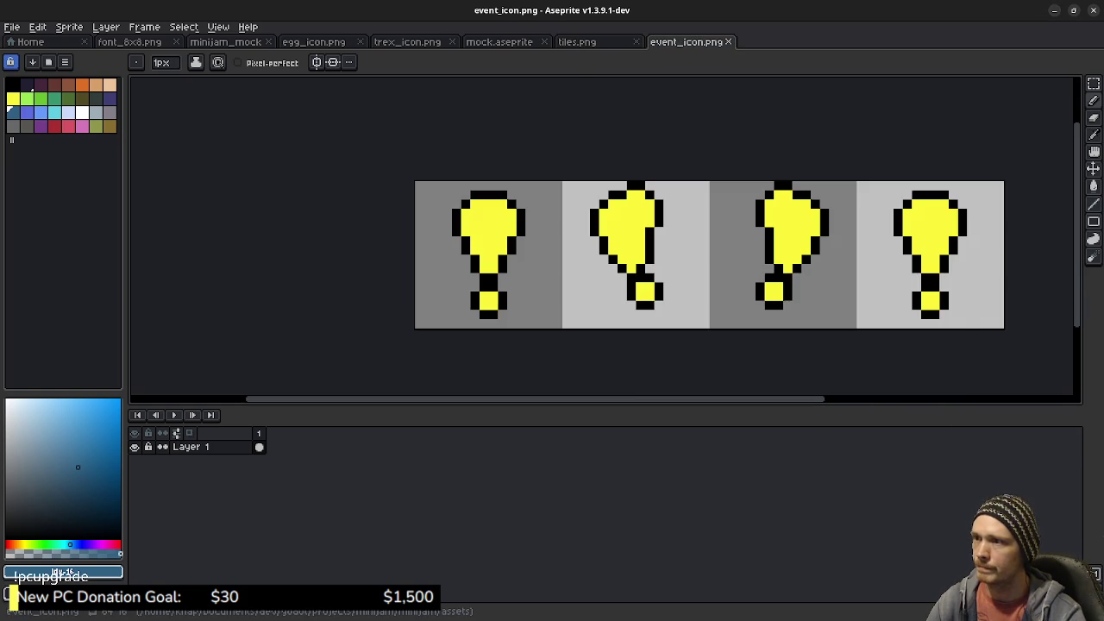
Bring Godot's map.tscn forward to see the island with its updated tiles
{"action": "key", "text": "alt+Tab"}
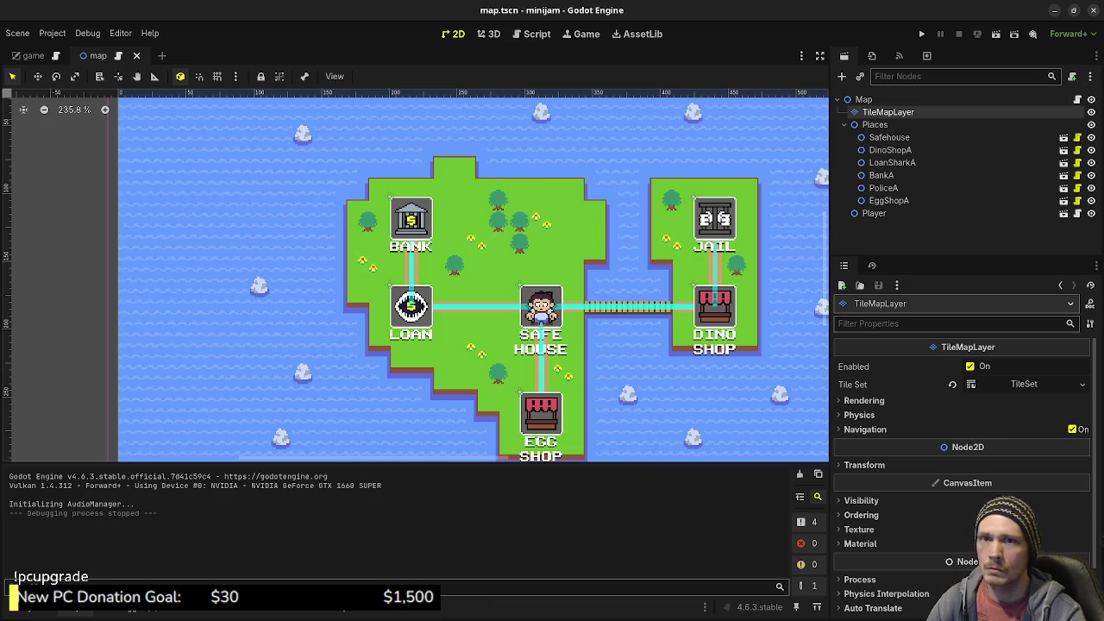
Cycle through Aseprite, the Link's Awakening reference map and Excalidraw, ending on Godot's map scene
{"action": "key", "text": "alt+Tab"}
{"action": "key", "text": "alt+Tab"}
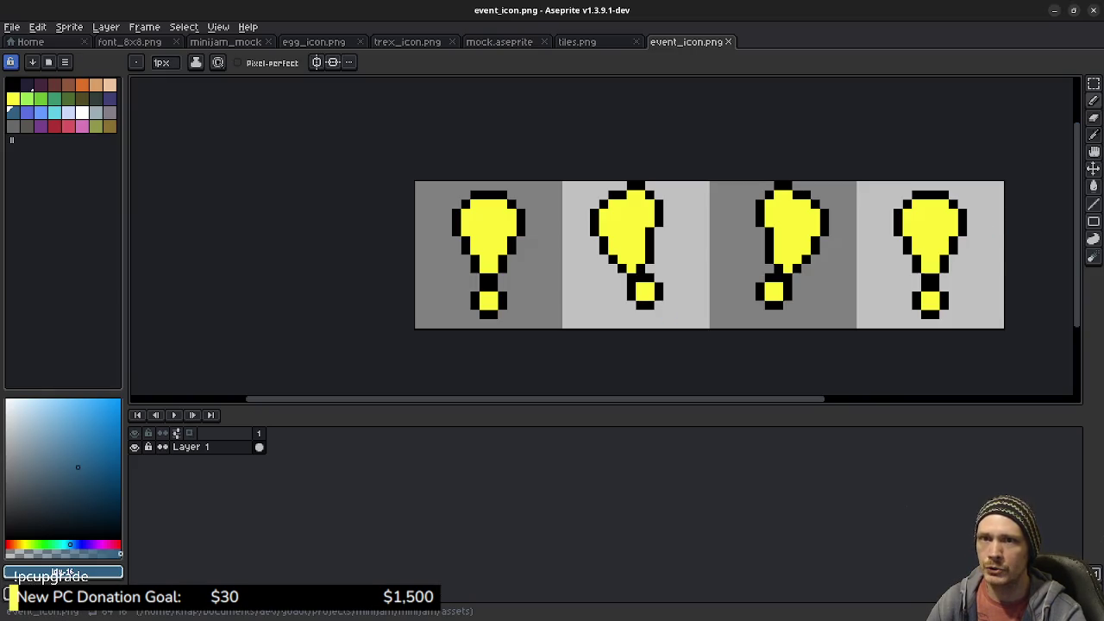
{"action": "key", "text": "alt+Tab"}
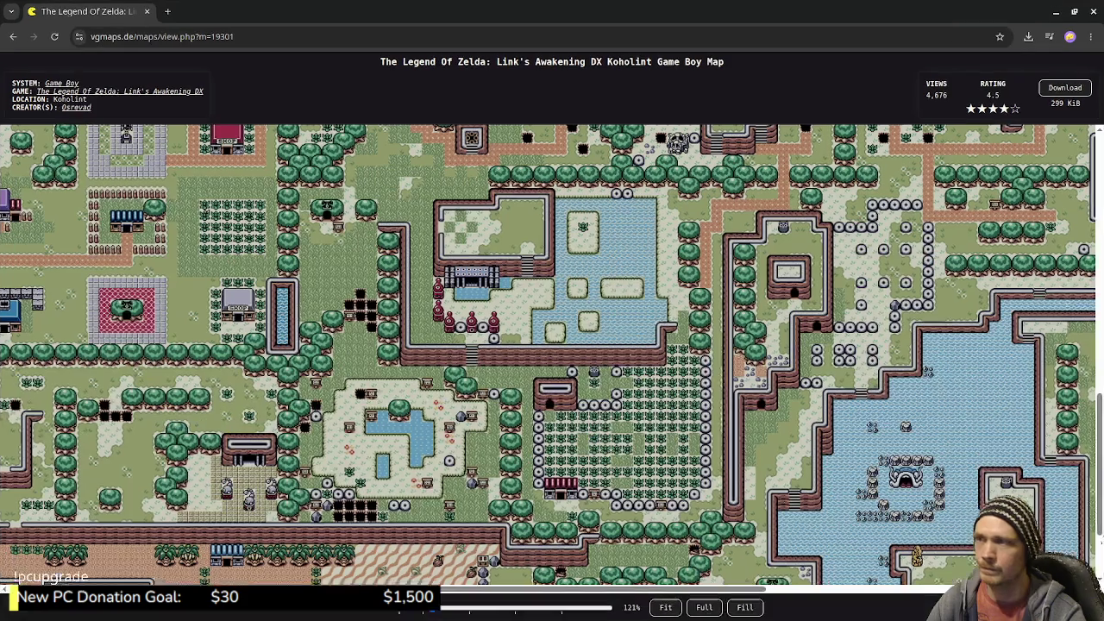
{"action": "key", "text": "alt+Tab"}
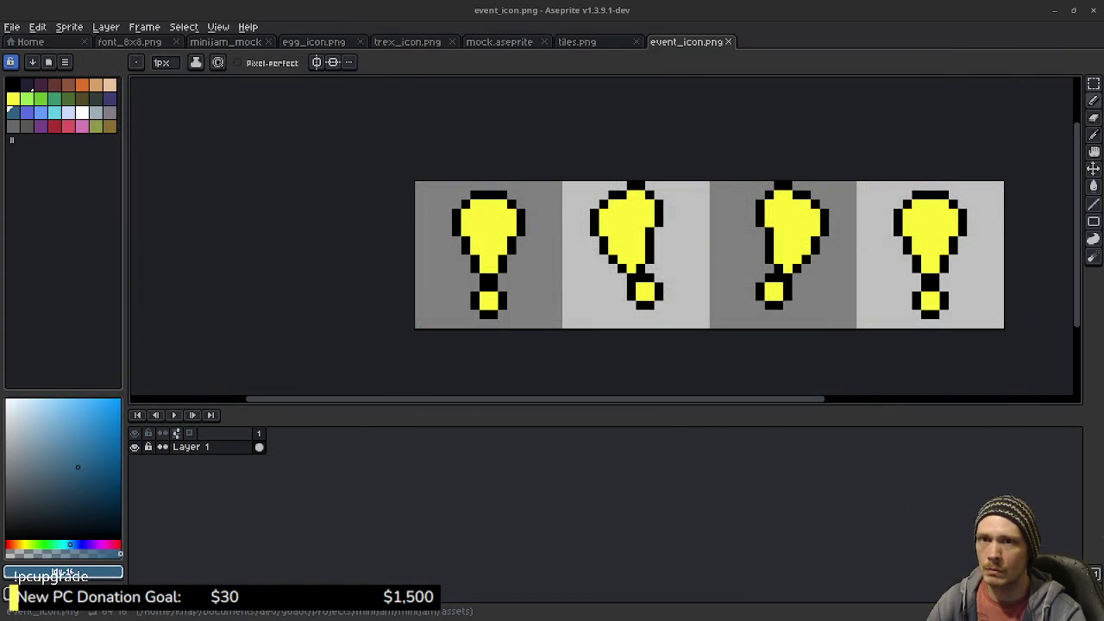
{"action": "key", "text": "alt+Tab"}
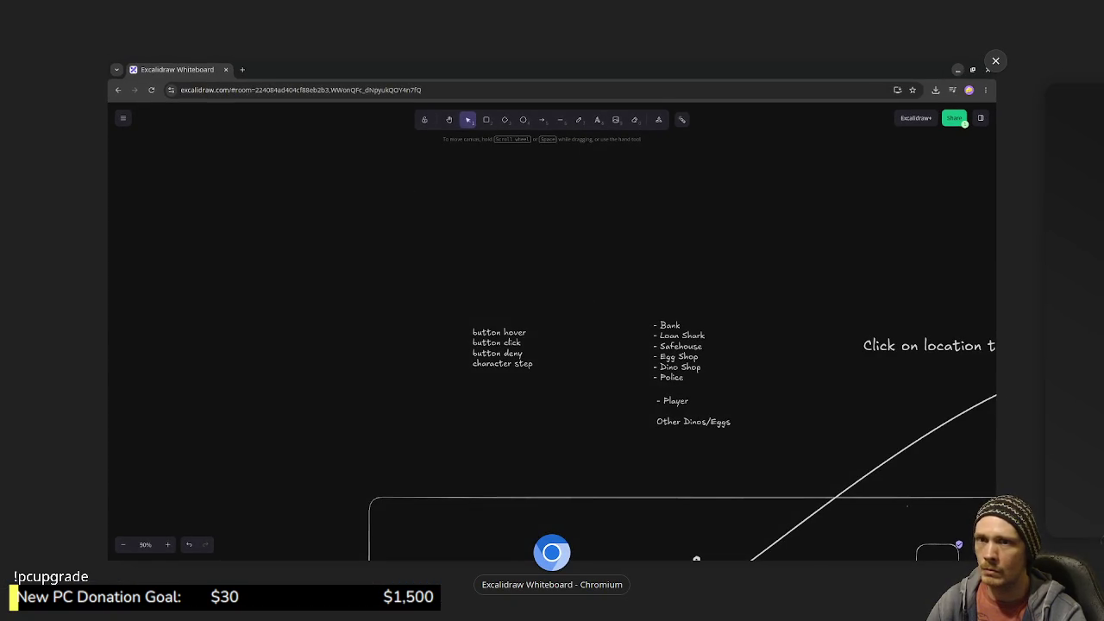
{"action": "key", "text": "alt+Tab"}
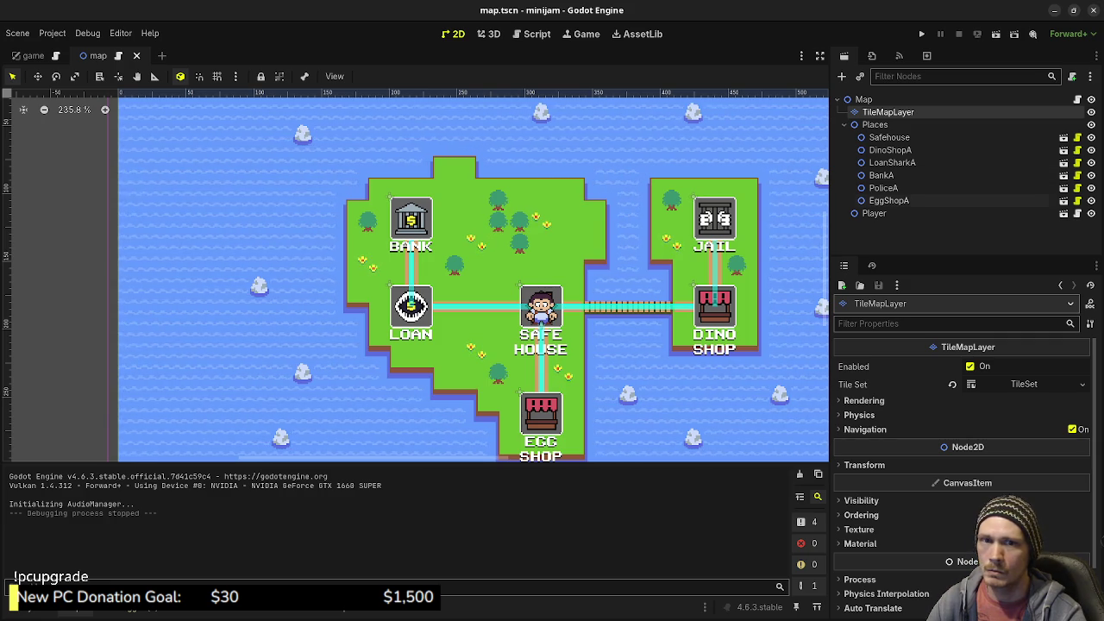
Run git status, showing tiles.png, map.tscn and minijam_mock.aseprite modified on branch dev
{"action": "key", "text": "alt+Tab"}
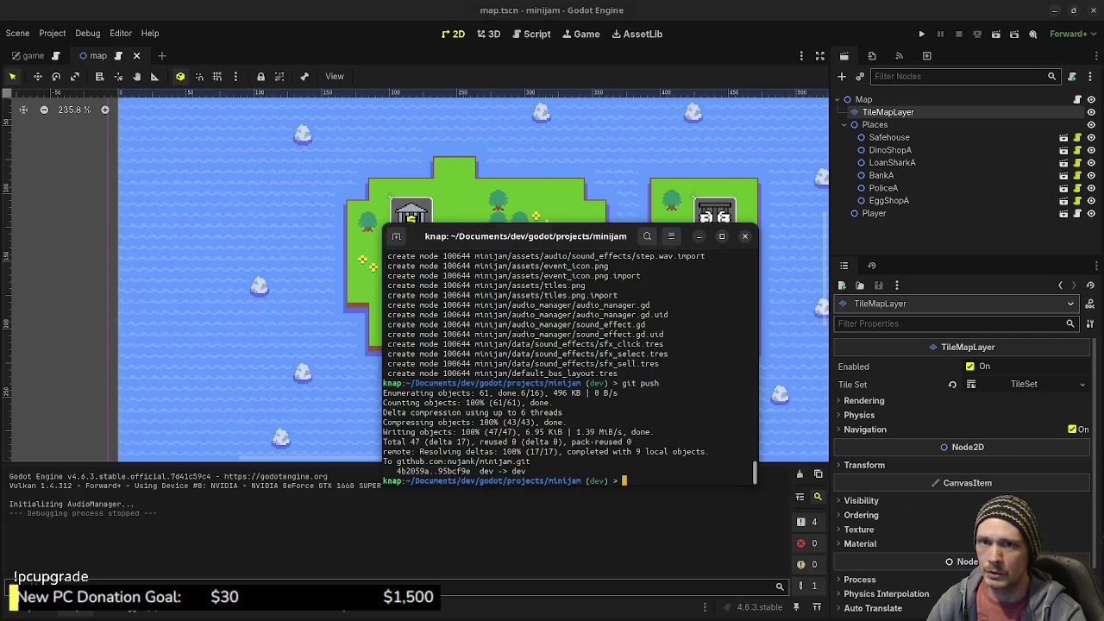
{"action": "mouse_move", "coordinate": [517, 235]}
{"action": "left_mouse_down"}
{"action": "mouse_move", "coordinate": [472, 180]}
{"action": "mouse_move", "coordinate": [432, 189]}
{"action": "mouse_move", "coordinate": [443, 187]}
{"action": "mouse_move", "coordinate": [426, 197]}
{"action": "mouse_move", "coordinate": [433, 206]}
{"action": "left_mouse_up"}
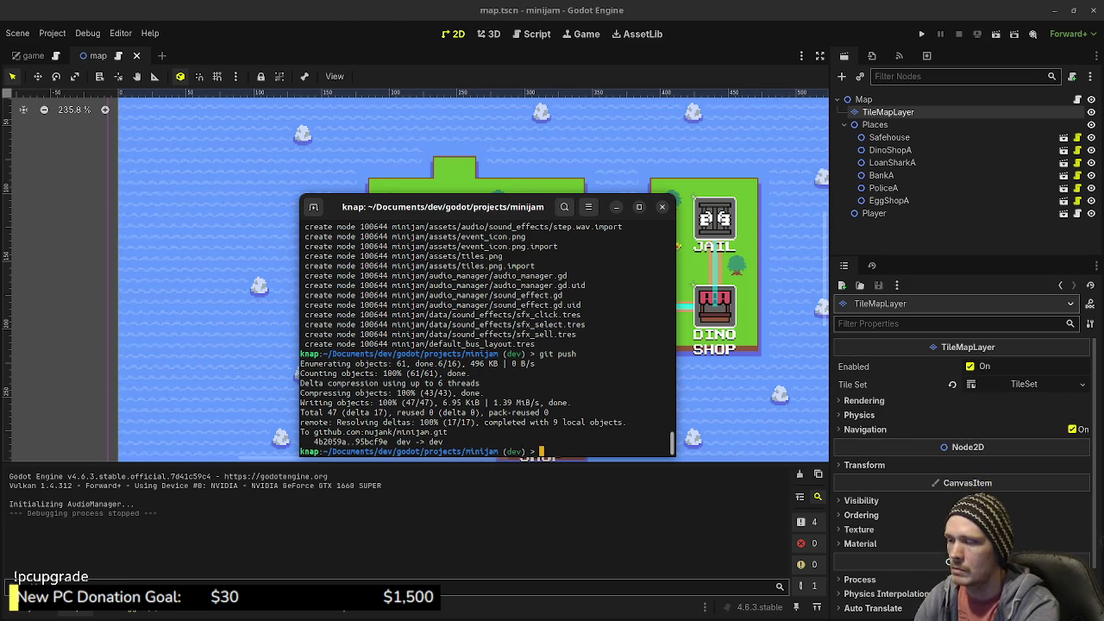
{"action": "type", "text": "git status"}
{"action": "key", "text": "Return"}
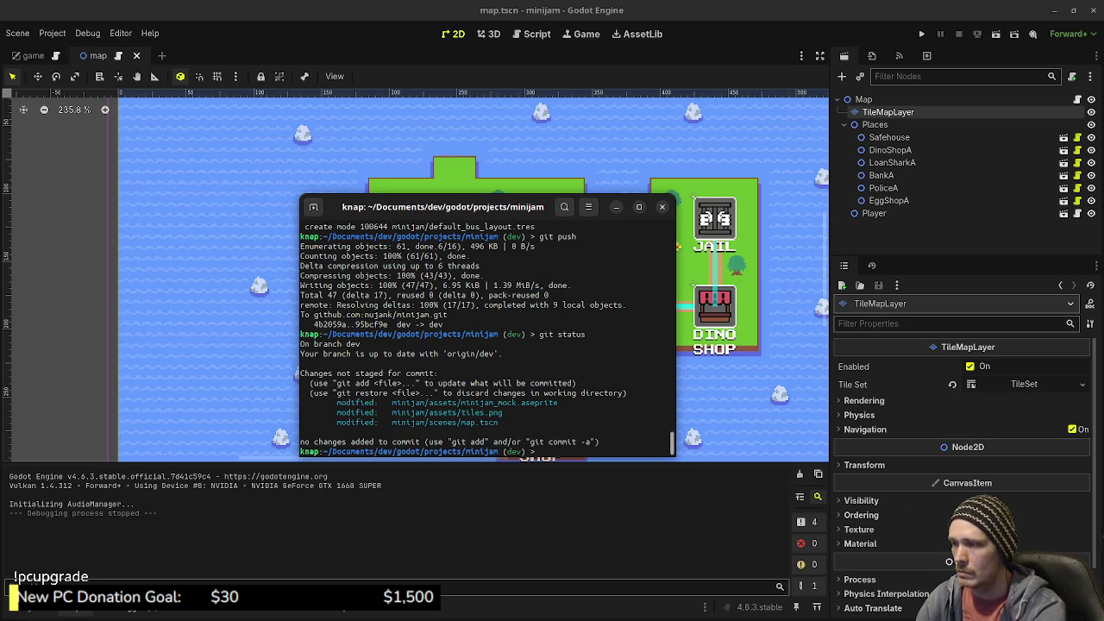
Stage all changed files and commit them with the message 'setup tilemap'
{"action": "type", "text": "git add"}
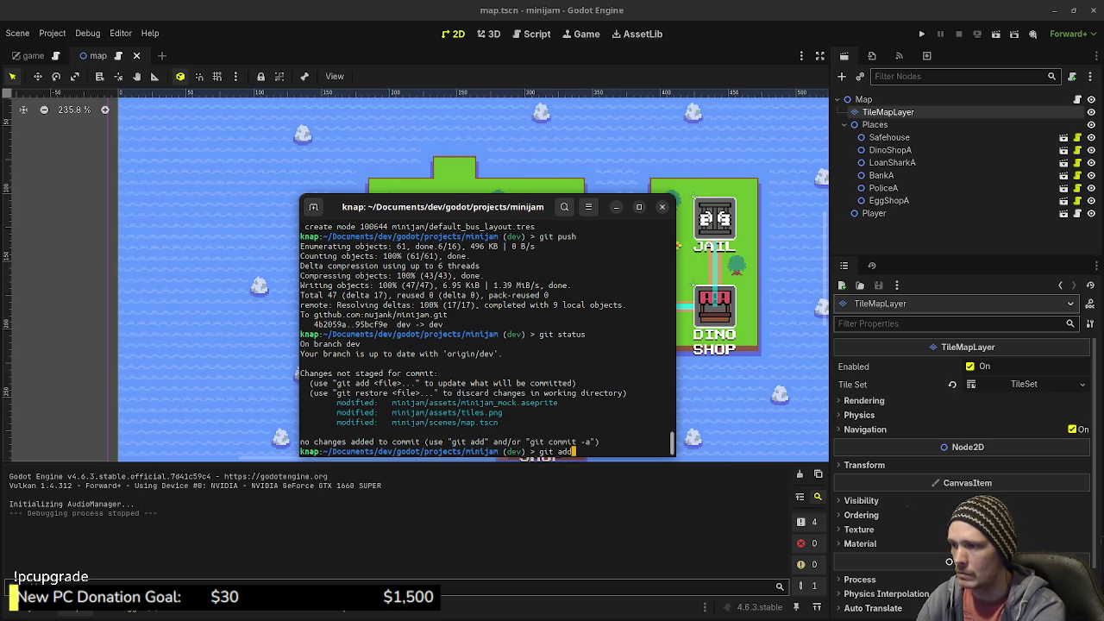
{"action": "type", "text": " ."}
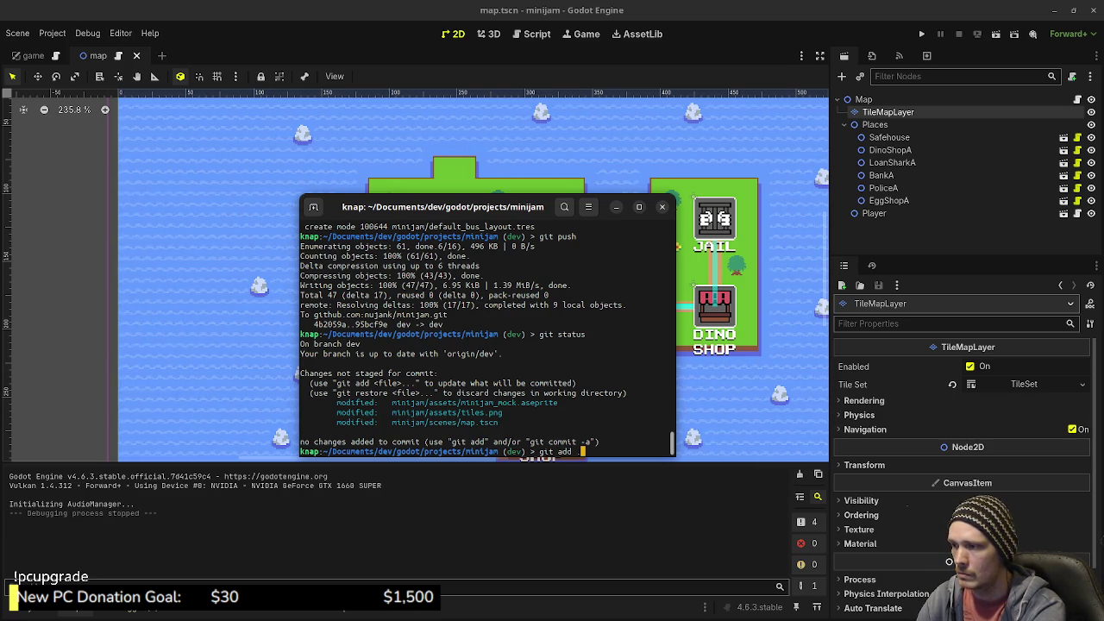
{"action": "key", "text": "Return"}
{"action": "type", "text": "git pus"}
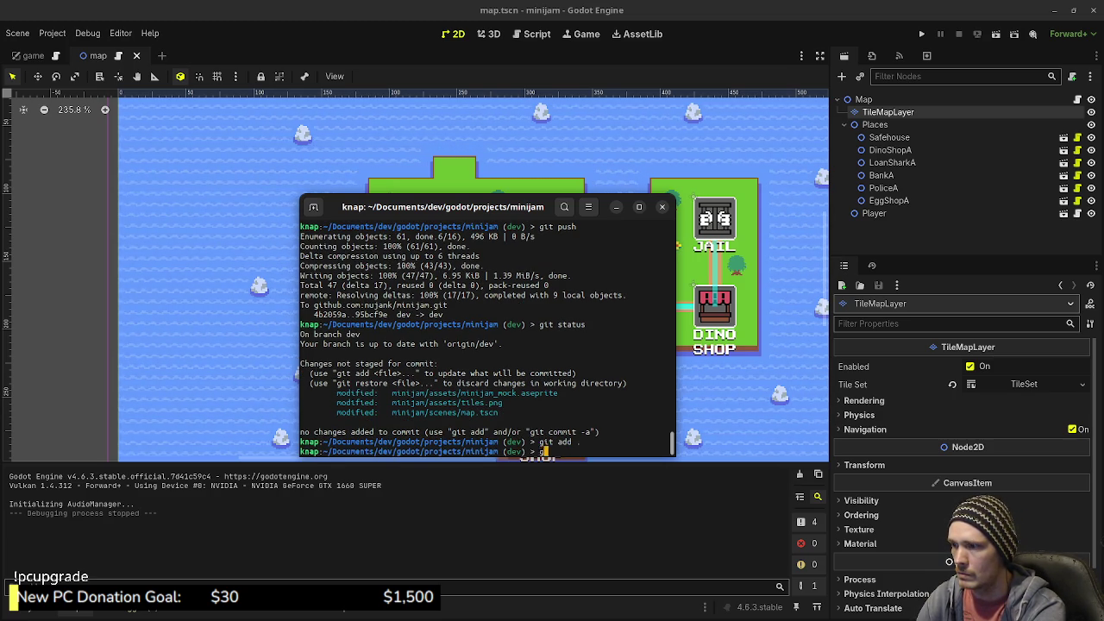
{"action": "key", "text": "BackSpace"}
{"action": "key", "text": "BackSpace"}
{"action": "key", "text": "BackSpace"}
{"action": "type", "text": "commit -m \""}
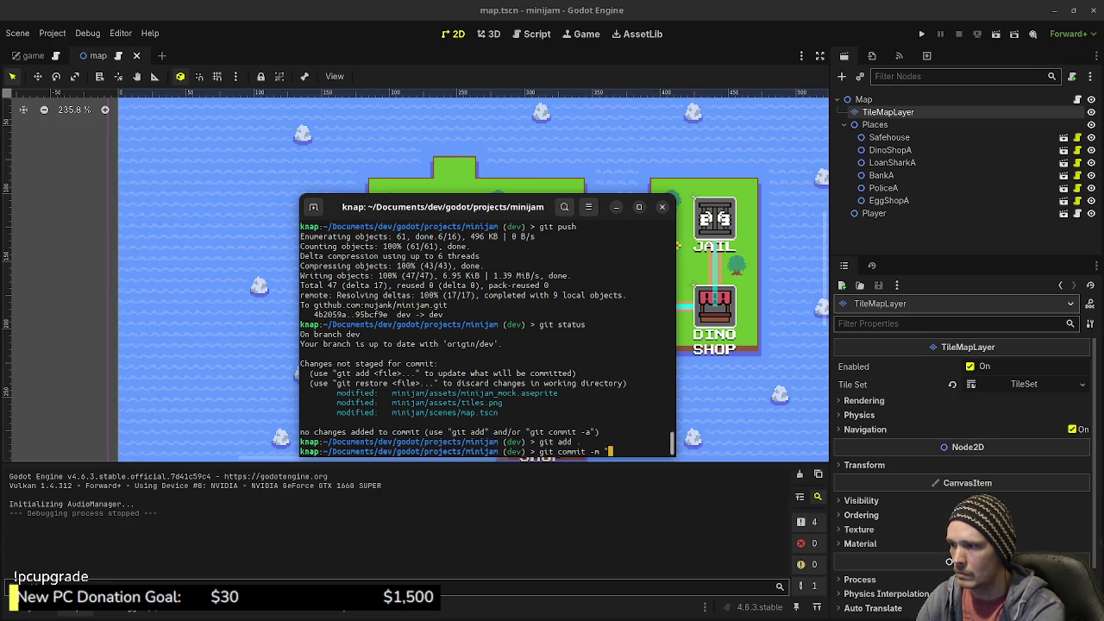
{"action": "type", "text": "setup "}
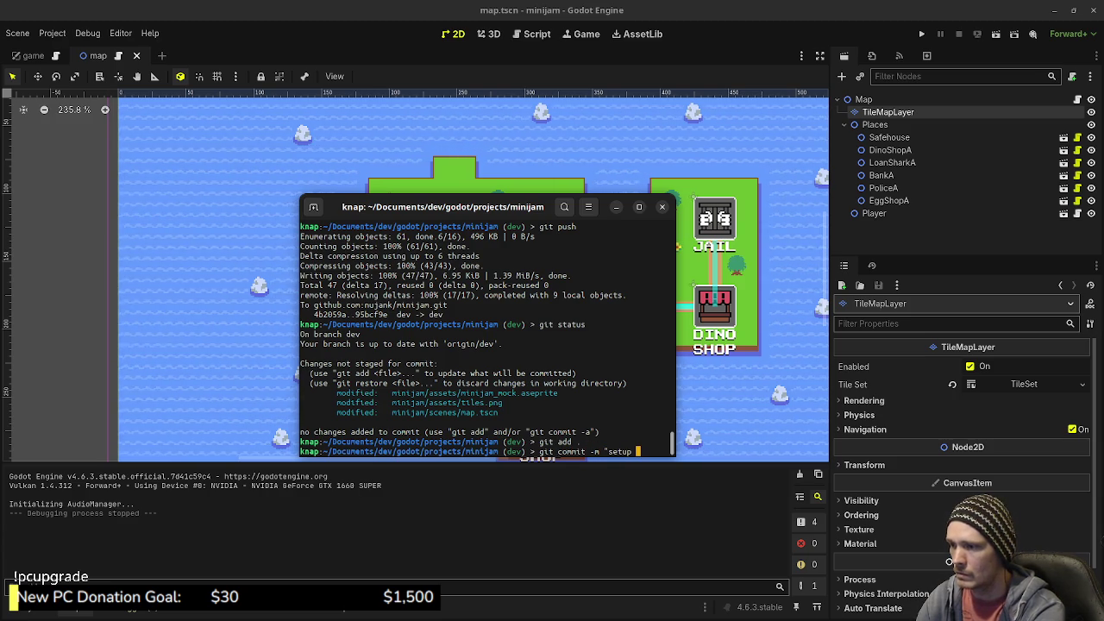
{"action": "type", "text": "tilemap"}
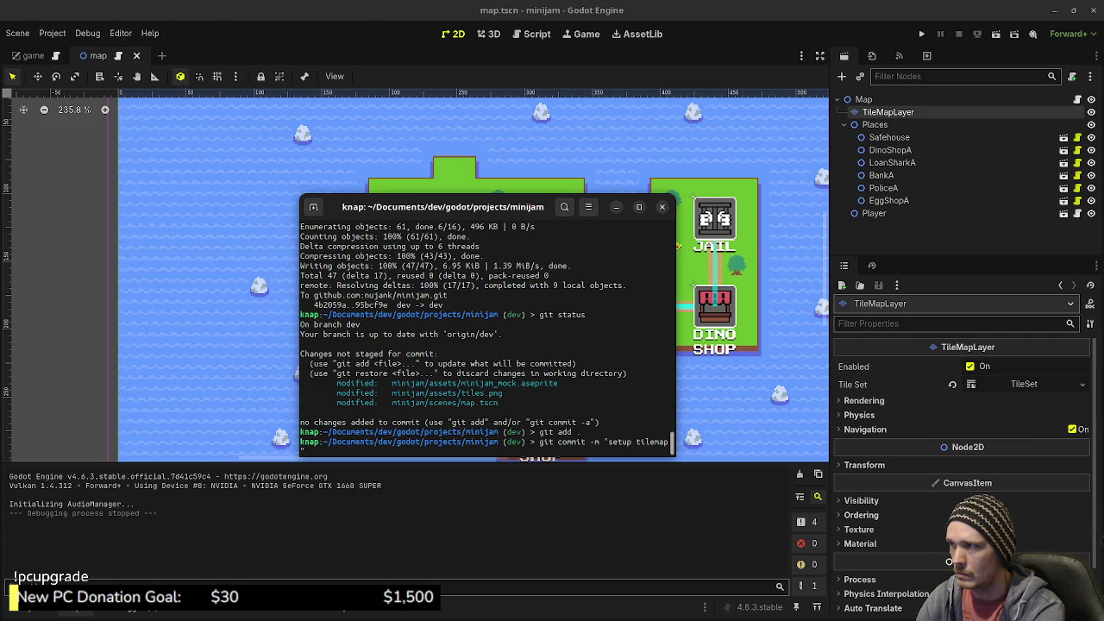
{"action": "key", "text": "alt+Tab"}
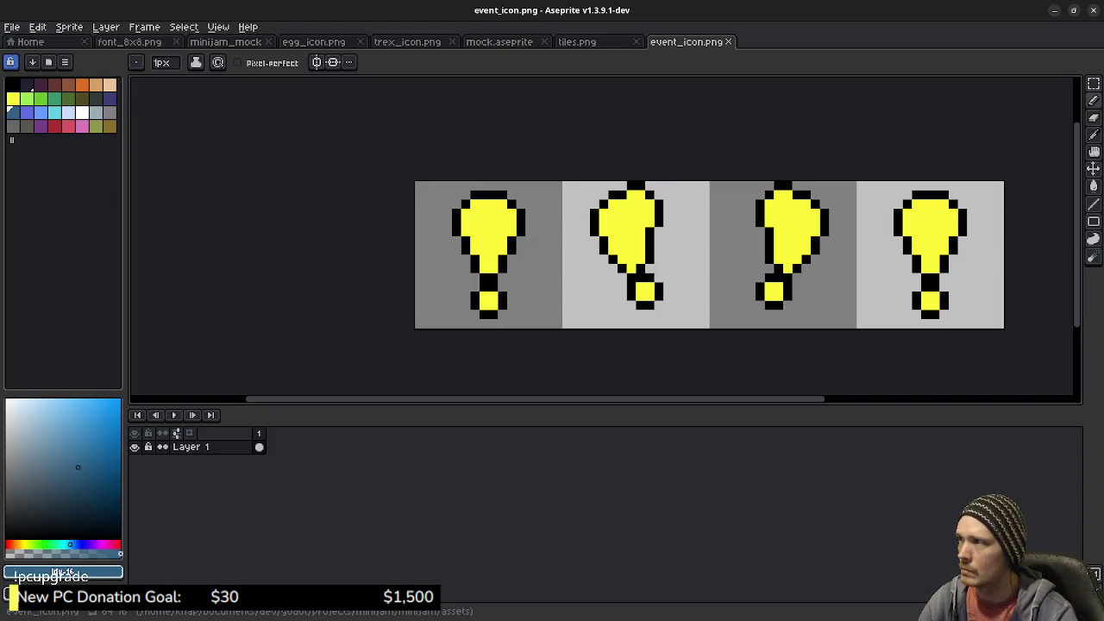
{"action": "key", "text": "alt+Tab"}
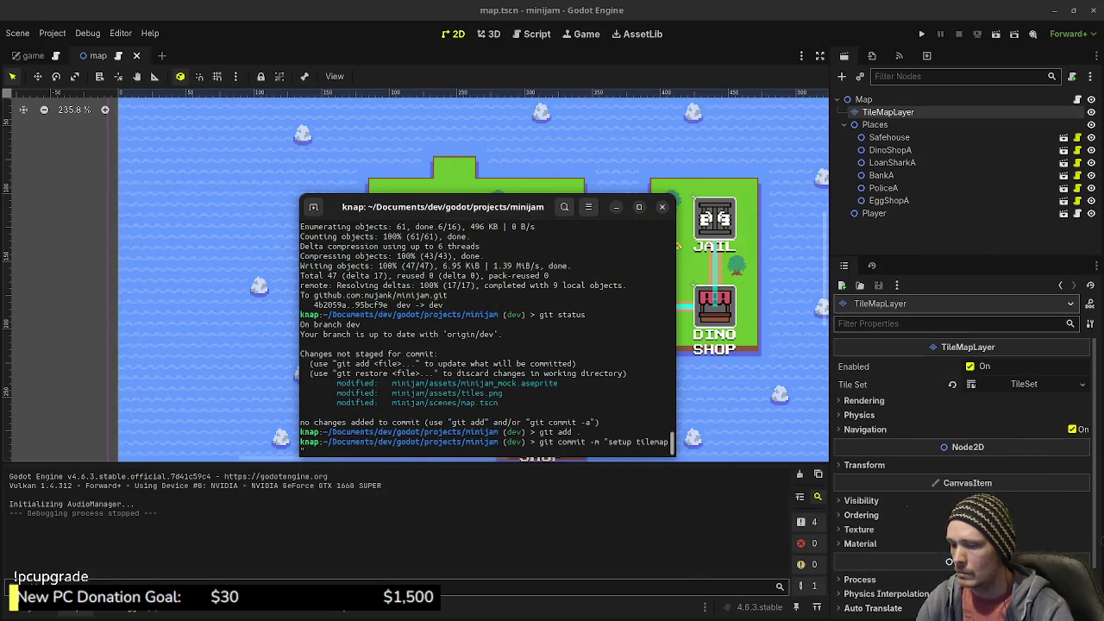
{"action": "key", "text": "Return"}
Push the commit to origin dev and bring the Godot map back to the front
{"action": "type", "text": "git push"}
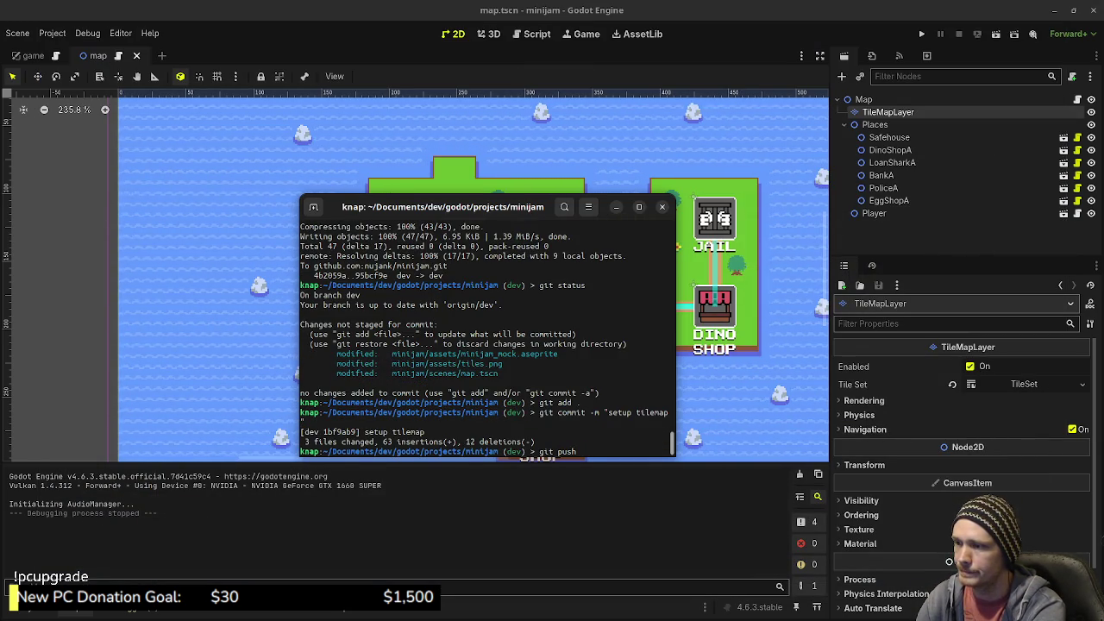
{"action": "key", "text": "Return"}
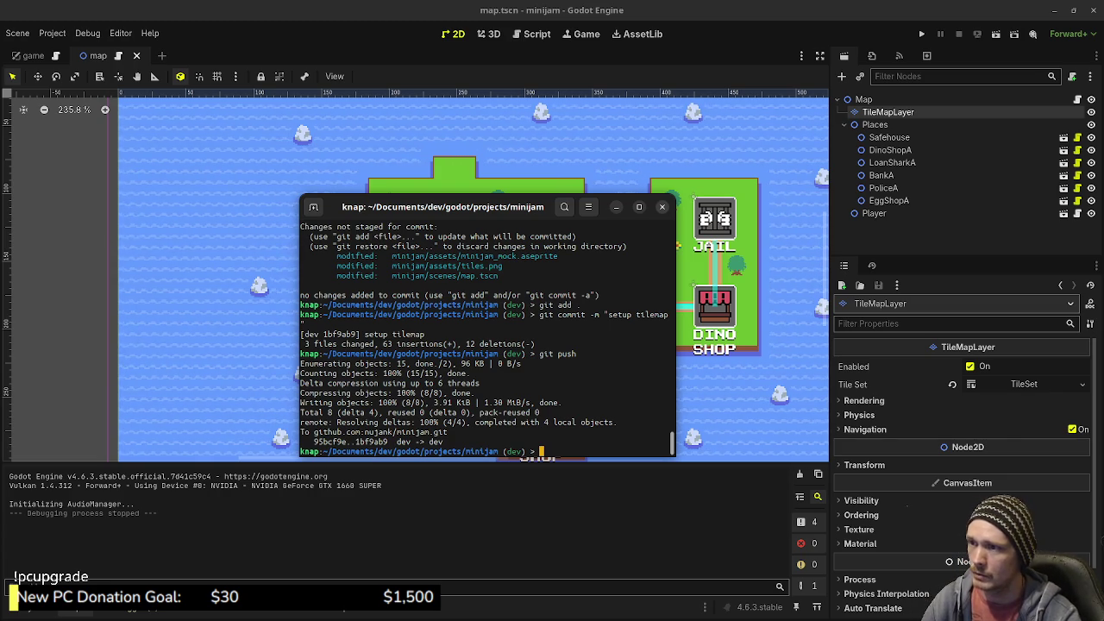
{"action": "key", "text": "alt+Tab"}
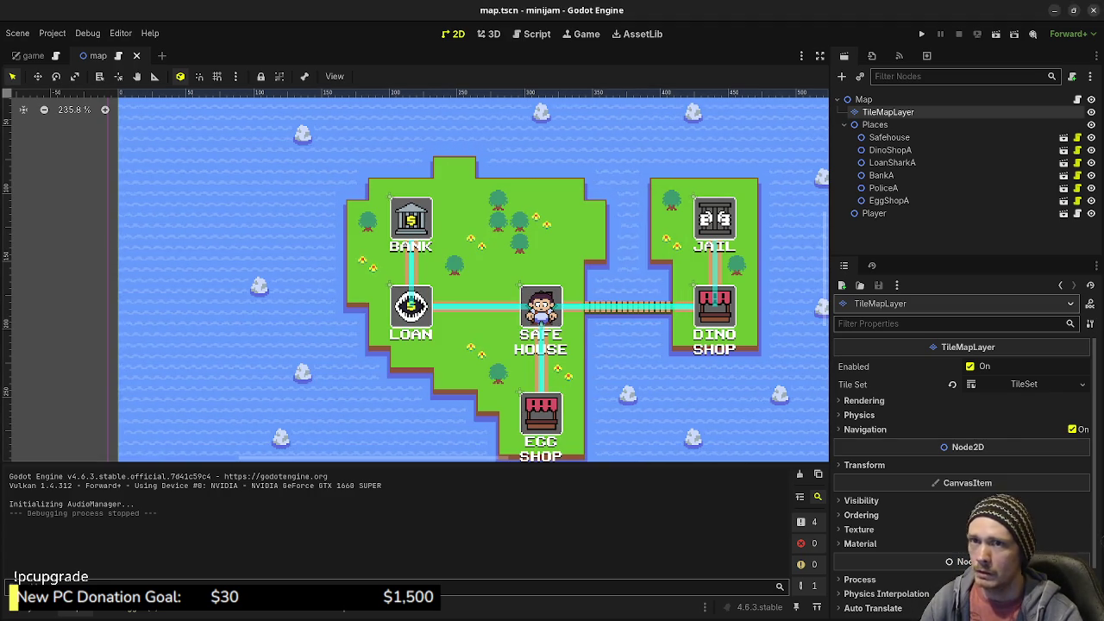
{"action": "key", "text": "alt+Tab"}
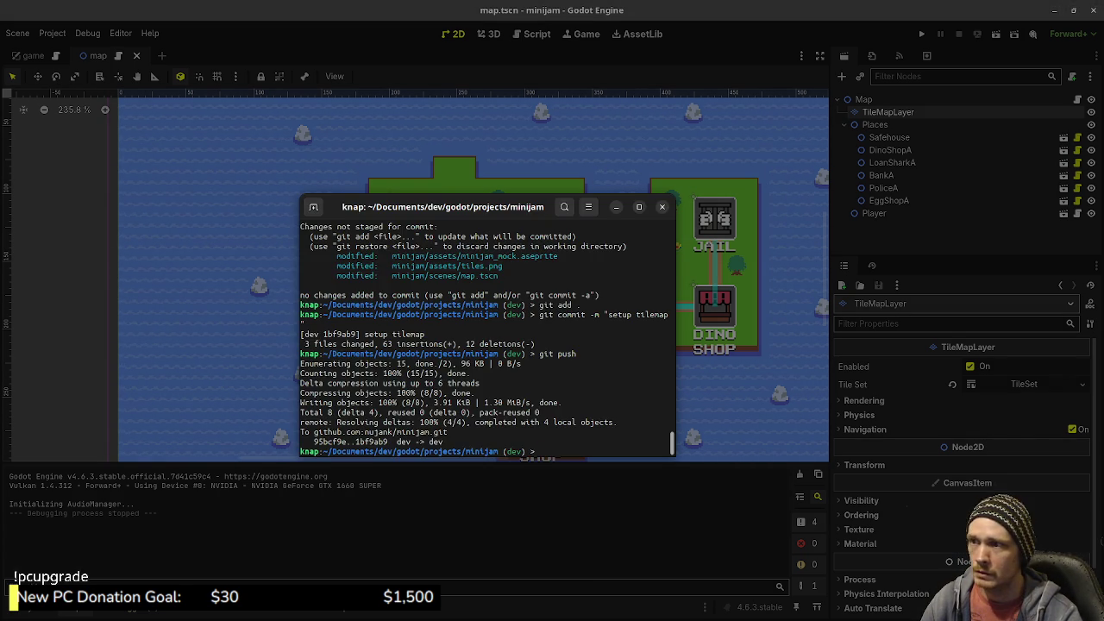
{"action": "key", "text": "alt+Tab"}
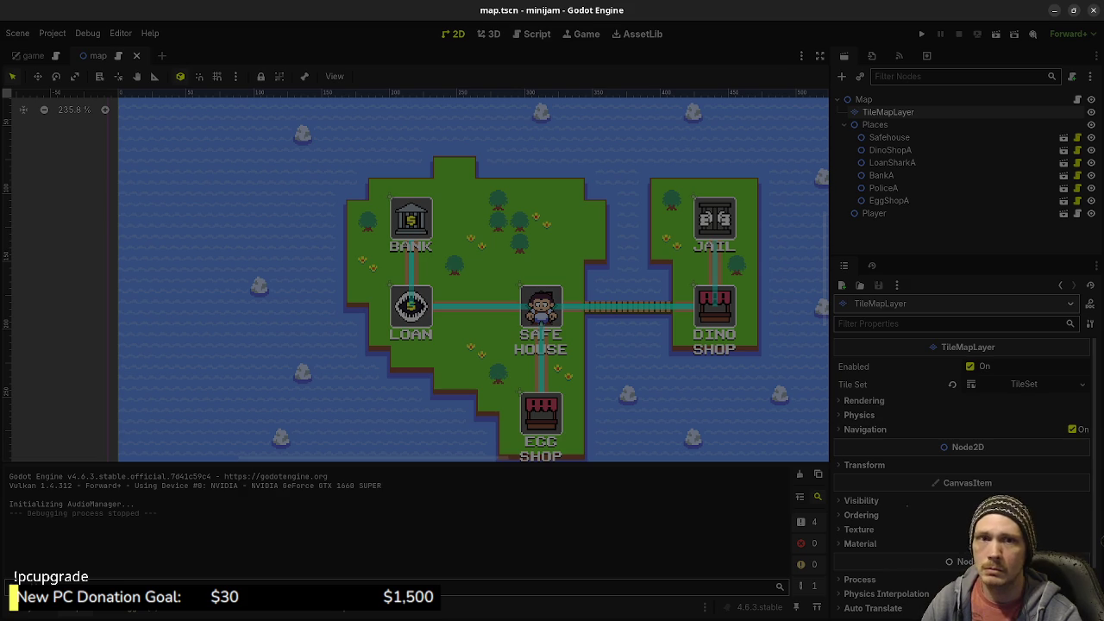